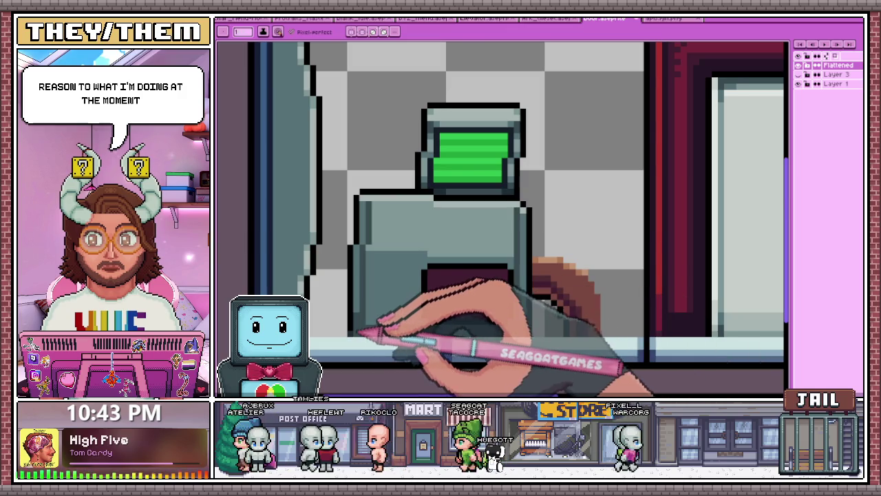
# Fill the dark maroon panel on the terminal's lower body with the pencil.
pyautogui.scroll(1, 376, 336)
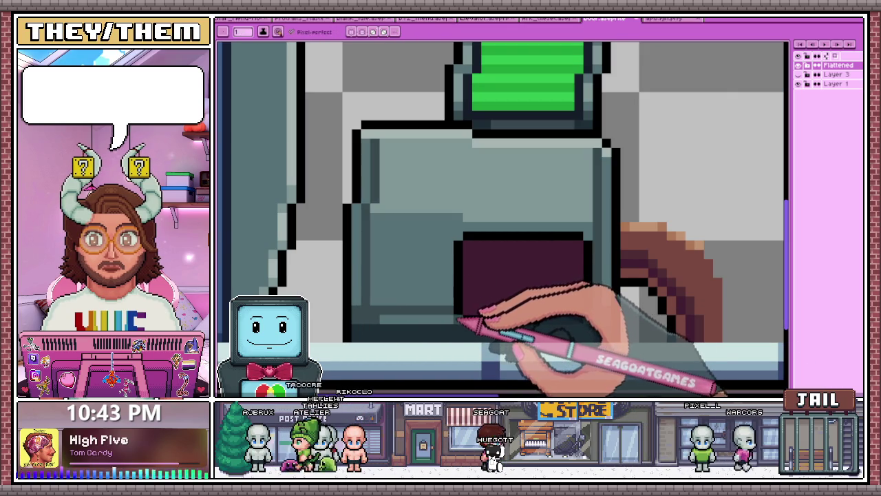
pyautogui.scroll(-2, 406, 324)
pyautogui.scroll(-2, 505, 331)
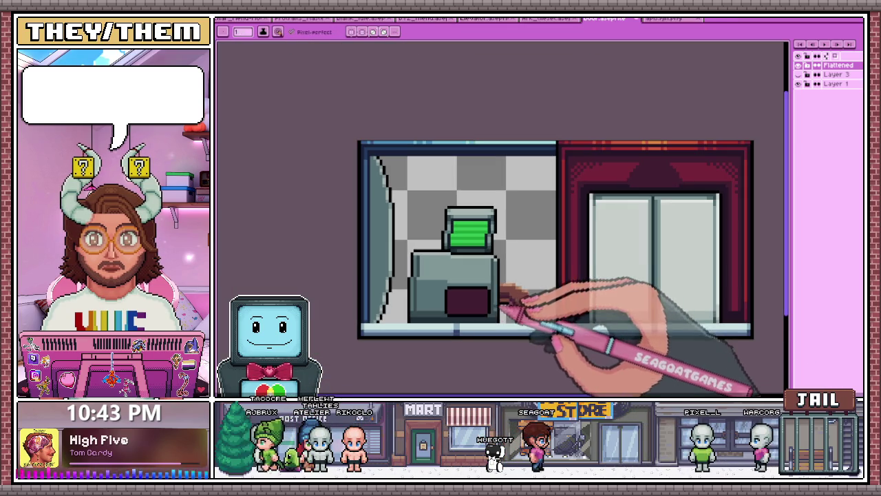
pyautogui.scroll(2, 448, 306)
pyautogui.scroll(1, 431, 318)
pyautogui.scroll(1, 448, 315)
pyautogui.scroll(-2, 419, 324)
pyautogui.scroll(-1, 354, 261)
pyautogui.scroll(-1, 406, 258)
pyautogui.moveTo(471, 239); pyautogui.dragTo(416, 272)
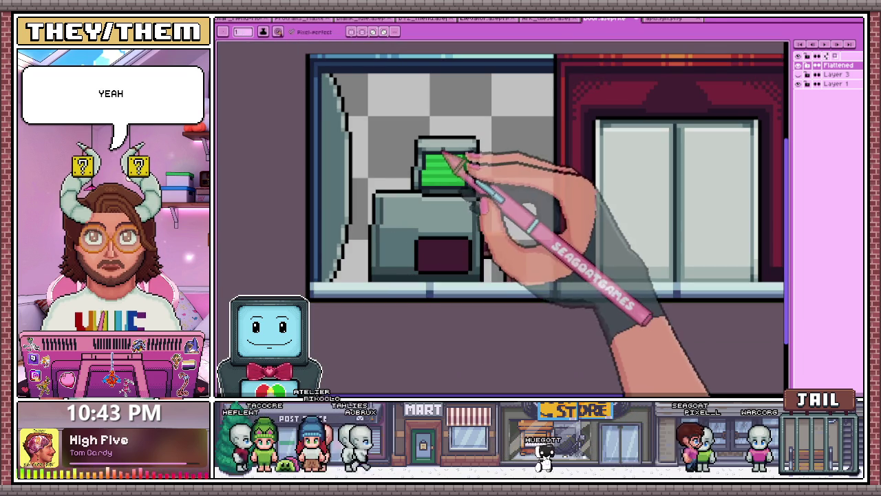
# Preview the whole scene in grayscale on a new Grayscale layer with Ctrl+Shift+G.
pyautogui.scroll(1, 427, 148)
pyautogui.scroll(-1, 406, 168)
pyautogui.scroll(1, 391, 195)
pyautogui.scroll(1, 389, 194)
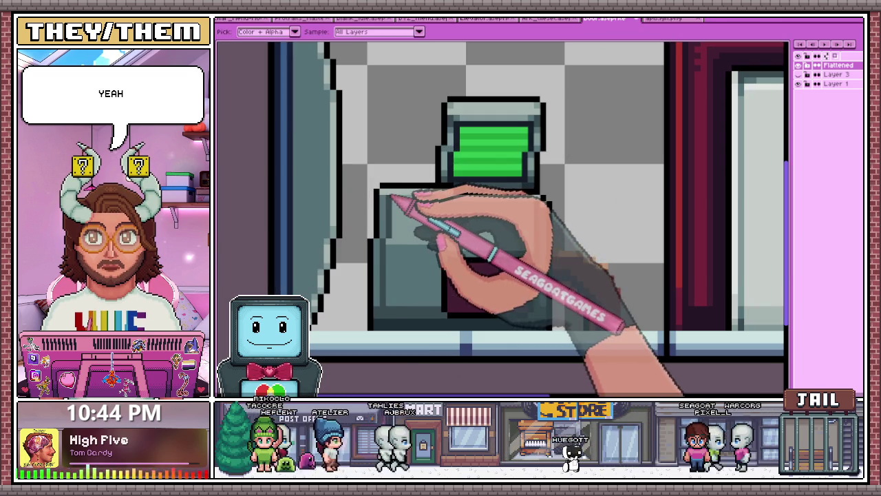
pyautogui.scroll(2, 368, 231)
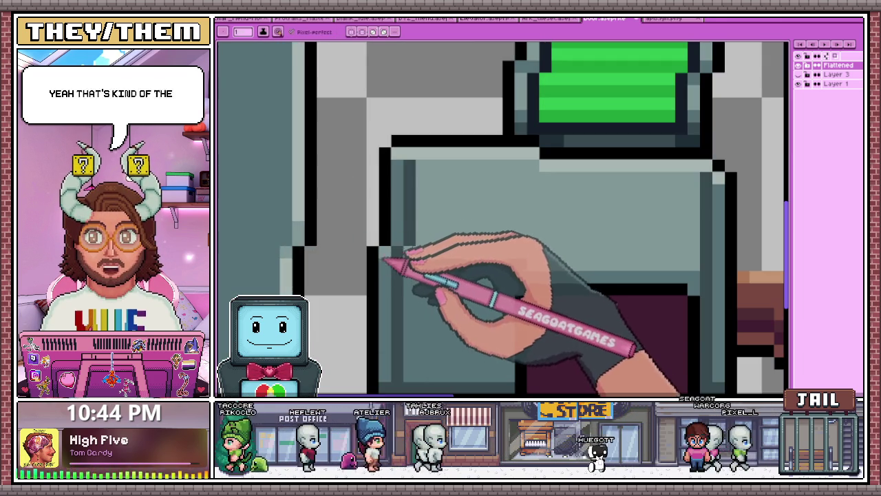
pyautogui.scroll(-1, 412, 234)
pyautogui.scroll(1, 523, 237)
pyautogui.scroll(-1, 521, 191)
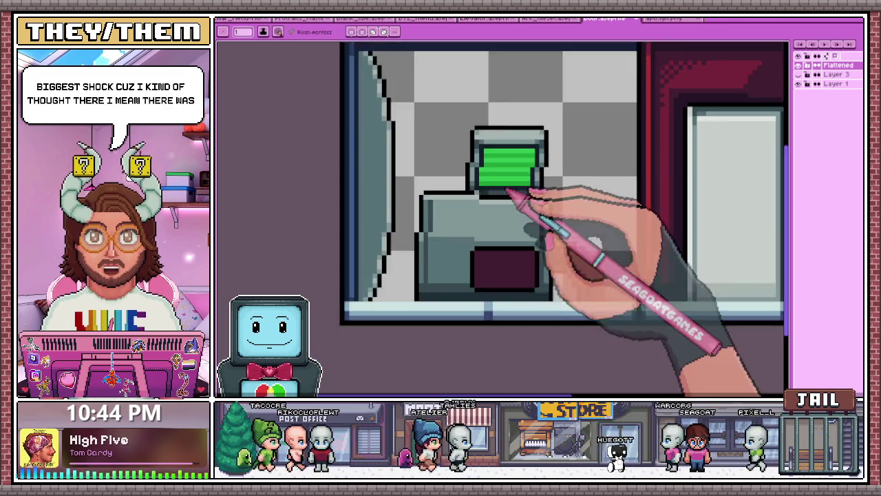
pyautogui.scroll(-1, 415, 212)
pyautogui.scroll(2, 415, 213)
pyautogui.scroll(1, 413, 241)
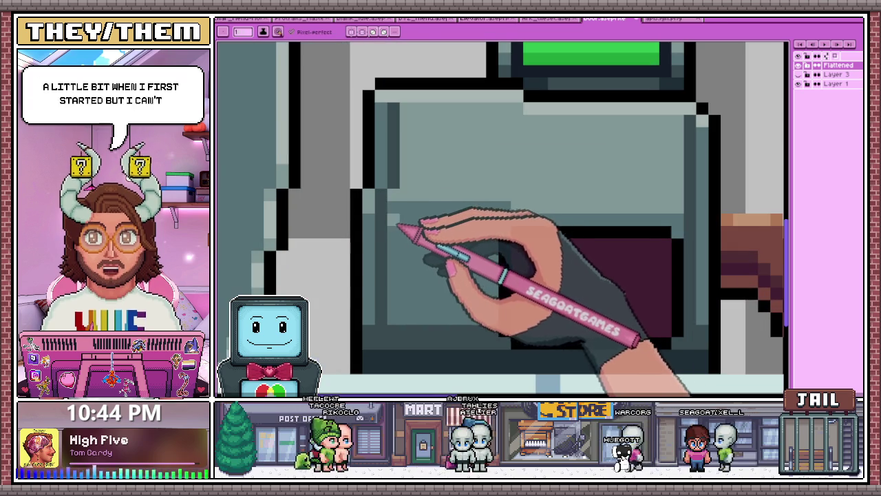
pyautogui.scroll(-1, 496, 213)
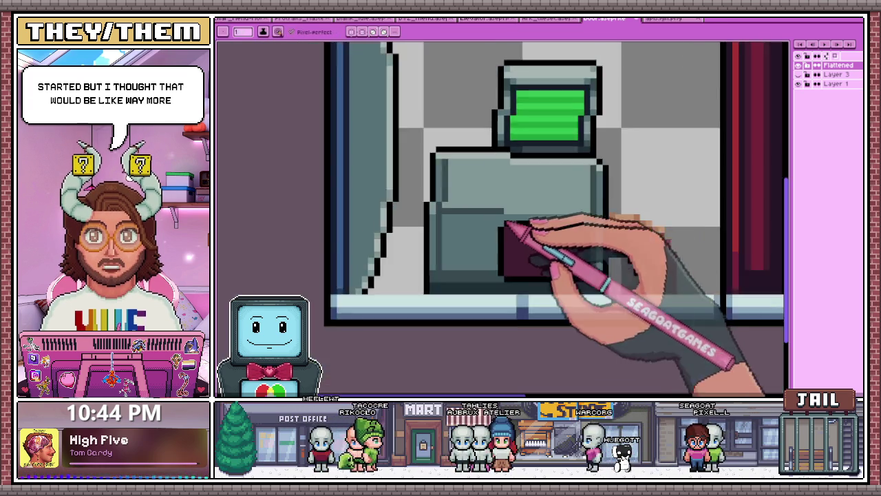
pyautogui.scroll(1, 502, 223)
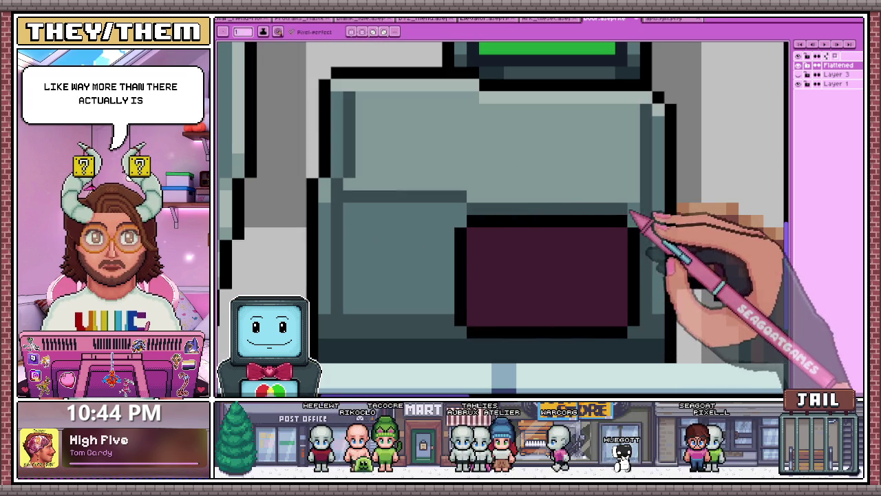
pyautogui.scroll(-2, 468, 241)
pyautogui.scroll(-2, 482, 241)
pyautogui.hotkey('ctrl', 'shift', 'g')
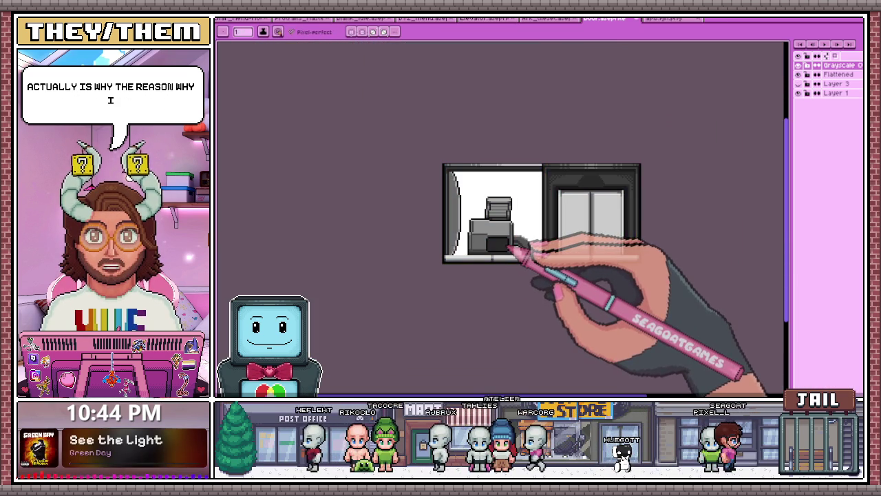
# Undo and redo the Grayscale layer to compare full colour against the grayscale values.
pyautogui.hotkey('ctrl', 'z')
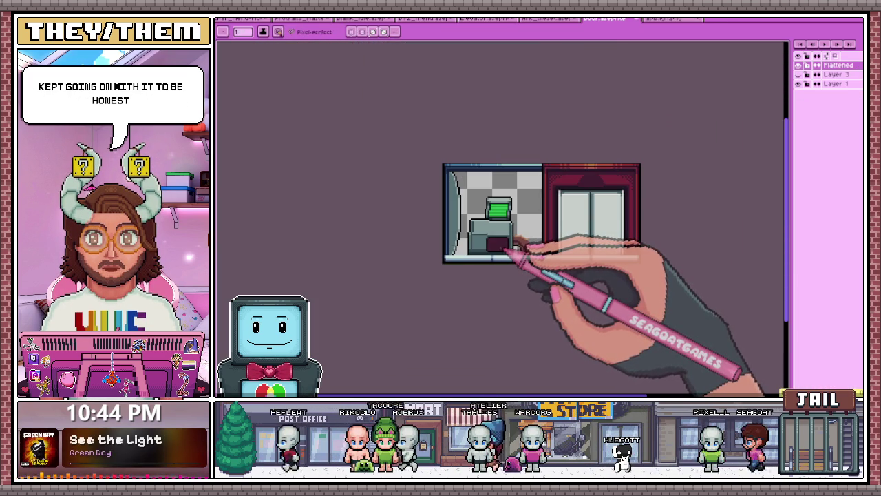
pyautogui.hotkey('ctrl', 'y')
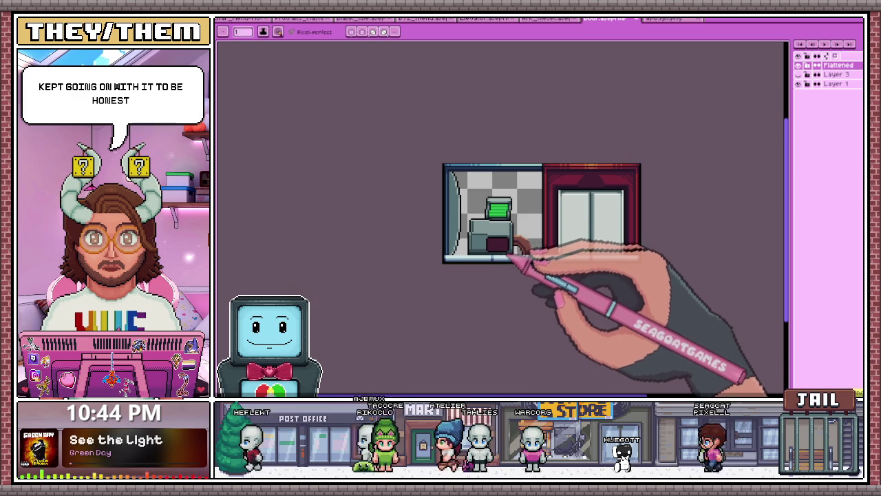
pyautogui.scroll(3, 513, 256)
pyautogui.scroll(-2, 453, 246)
pyautogui.scroll(-2, 448, 232)
pyautogui.scroll(-2, 479, 215)
pyautogui.scroll(2, 456, 210)
pyautogui.scroll(2, 481, 248)
pyautogui.scroll(2, 464, 232)
pyautogui.scroll(1, 456, 192)
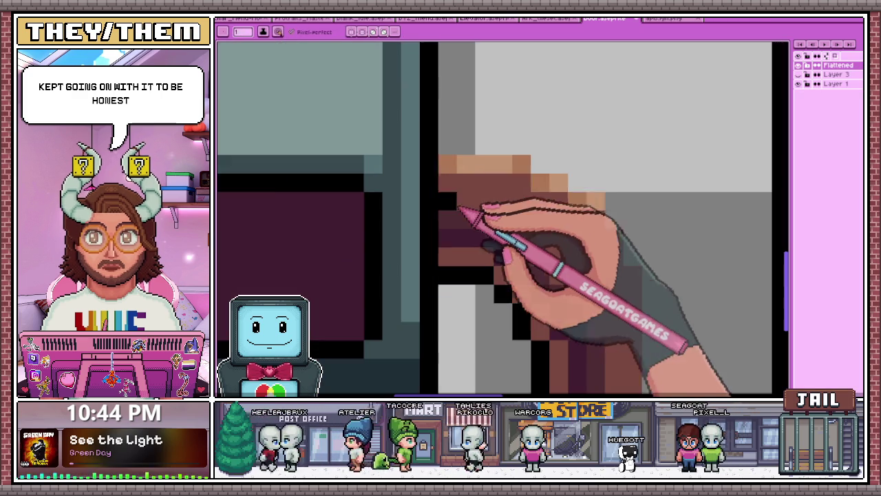
# Outline the top of the brown cable in black, undoing one misplaced pixel.
pyautogui.moveTo(457, 169); pyautogui.dragTo(516, 170)
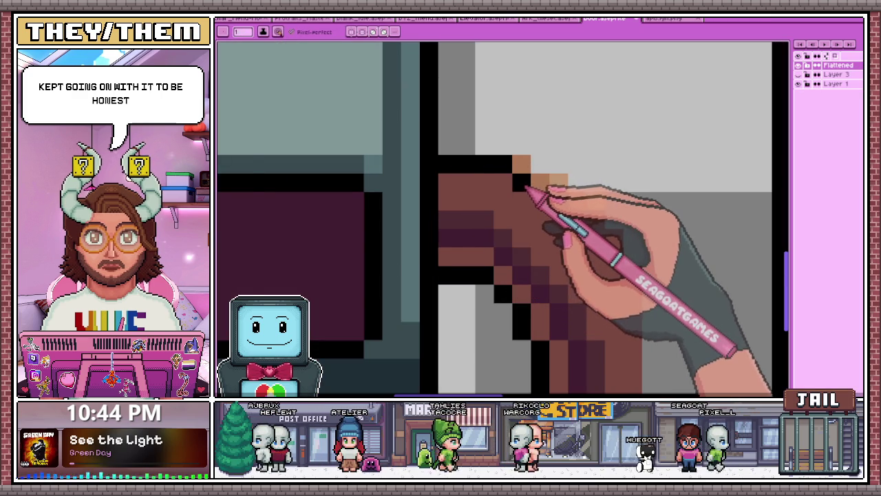
pyautogui.scroll(-1, 530, 189)
pyautogui.scroll(-1, 516, 202)
pyautogui.scroll(2, 502, 200)
pyautogui.click(488, 204)
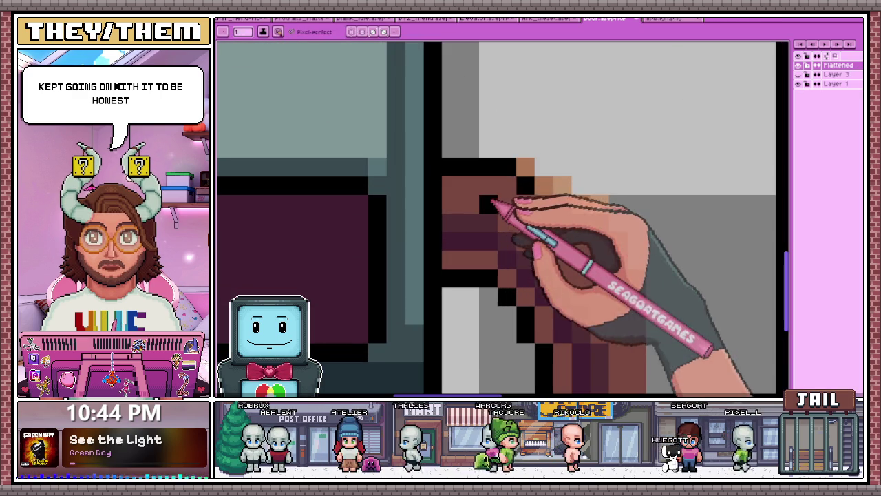
pyautogui.hotkey('ctrl', 'z')
pyautogui.click(543, 187)
# Continue the black outline diagonally down the cable's upper edge.
pyautogui.scroll(-1, 582, 220)
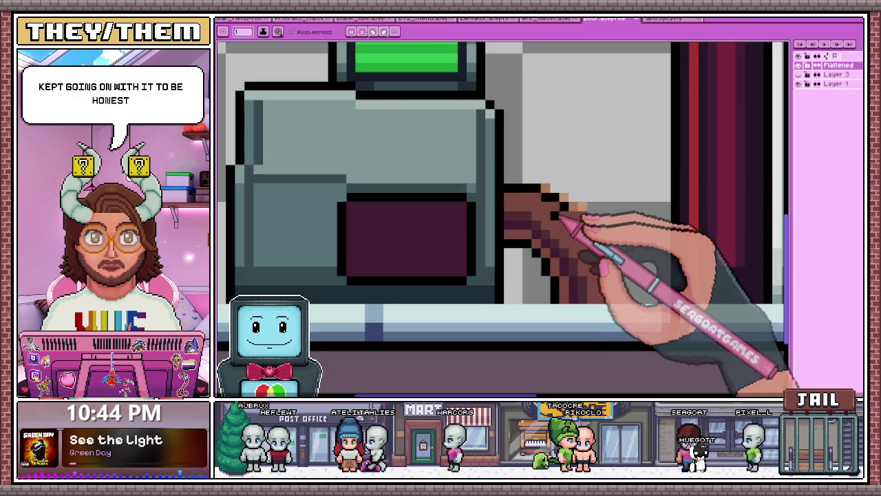
pyautogui.scroll(-1, 571, 282)
pyautogui.scroll(2, 561, 206)
pyautogui.click(549, 192)
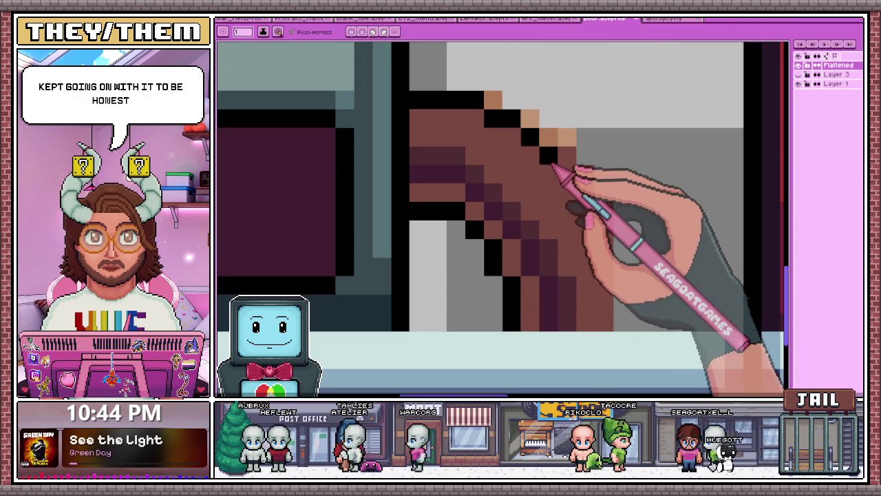
pyautogui.moveTo(556, 167); pyautogui.dragTo(591, 270)
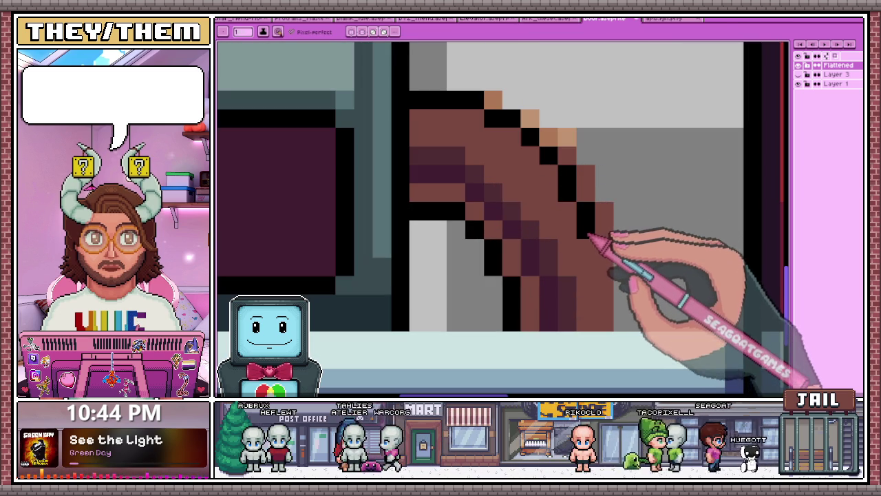
pyautogui.scroll(-1, 592, 265)
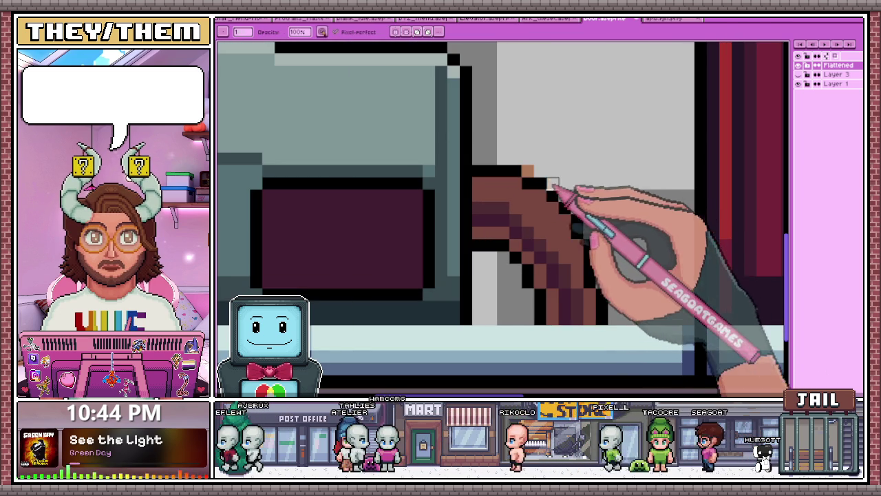
pyautogui.scroll(-3, 544, 220)
pyautogui.scroll(-2, 554, 241)
pyautogui.scroll(2, 557, 241)
pyautogui.scroll(1, 544, 220)
pyautogui.scroll(1, 536, 211)
pyautogui.scroll(1, 540, 199)
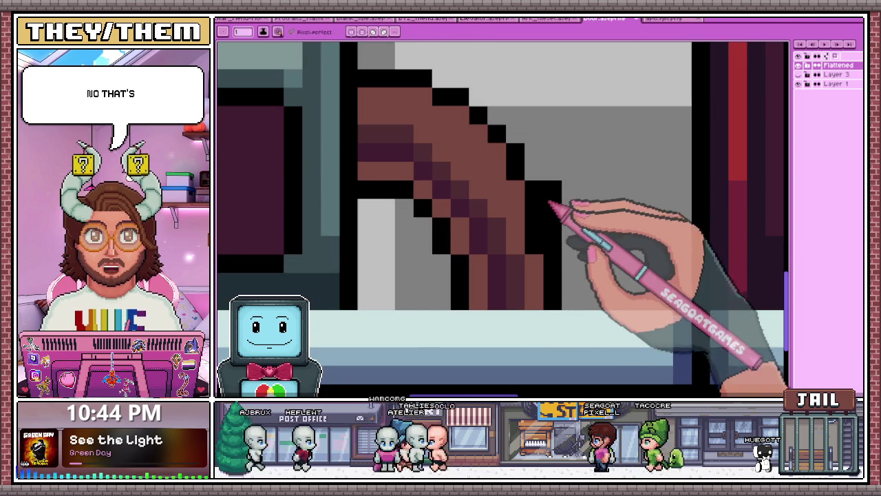
pyautogui.scroll(-1, 539, 177)
pyautogui.scroll(-1, 499, 176)
pyautogui.scroll(1, 513, 181)
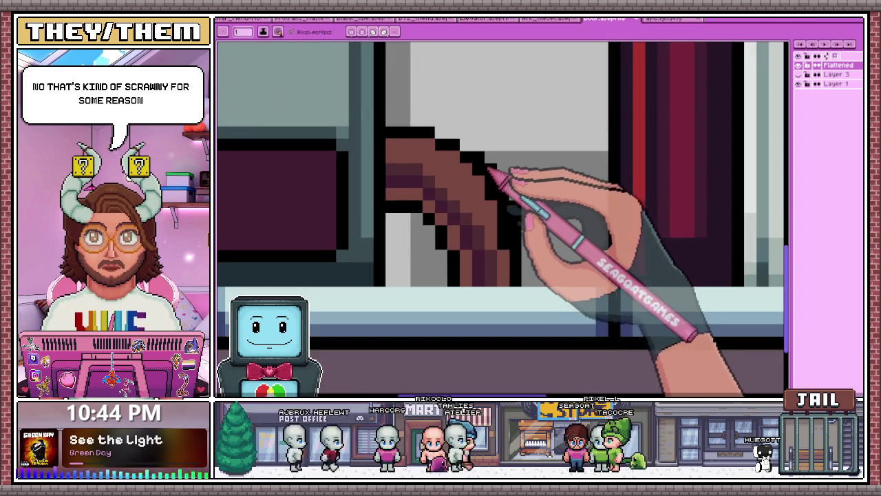
pyautogui.scroll(-1, 506, 182)
pyautogui.scroll(-3, 513, 207)
pyautogui.scroll(3, 515, 231)
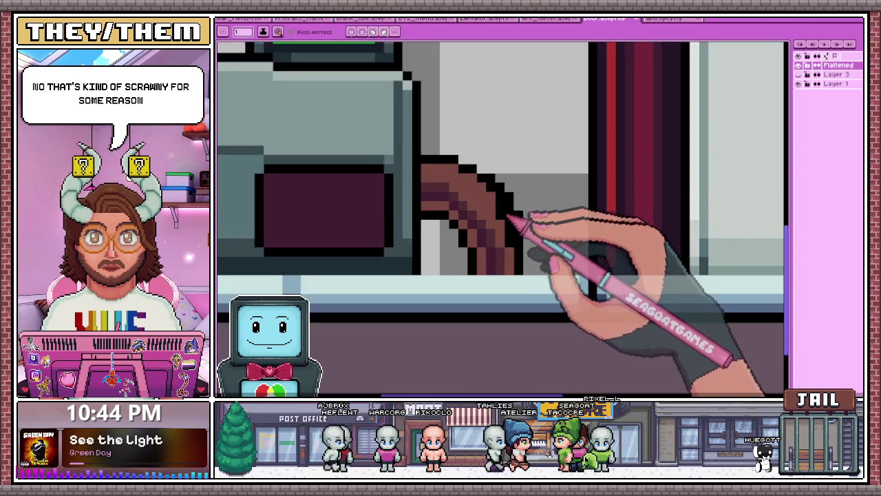
pyautogui.scroll(2, 510, 220)
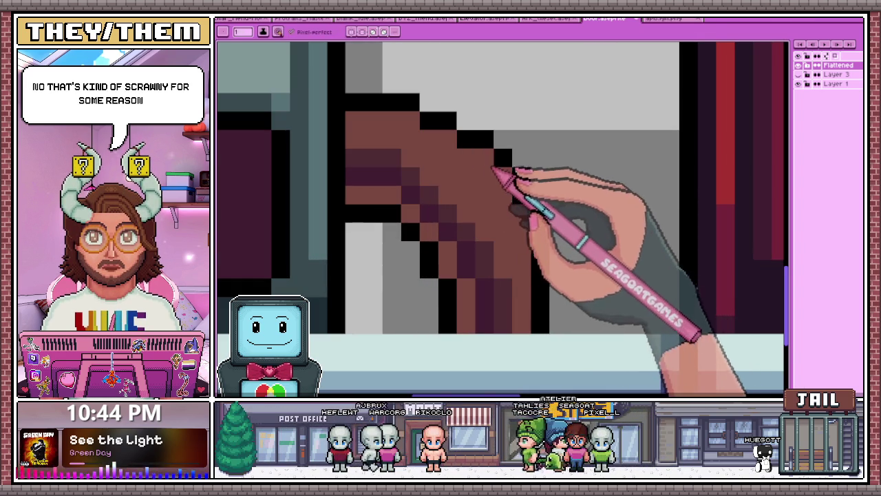
pyautogui.scroll(-2, 517, 219)
pyautogui.scroll(-3, 516, 219)
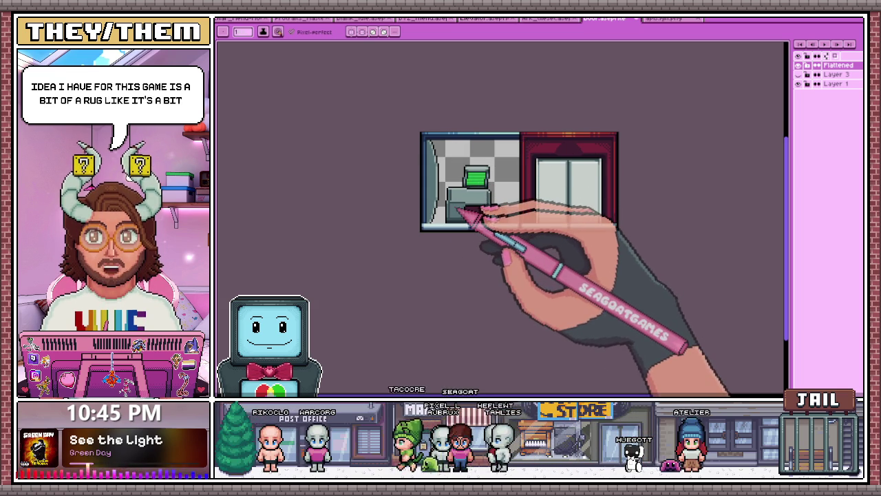
# Sample a brown from the cable with the eyedropper for shading.
pyautogui.scroll(2, 460, 215)
pyautogui.scroll(2, 448, 210)
pyautogui.scroll(1, 434, 207)
pyautogui.press('alt')
pyautogui.scroll(1, 426, 203)
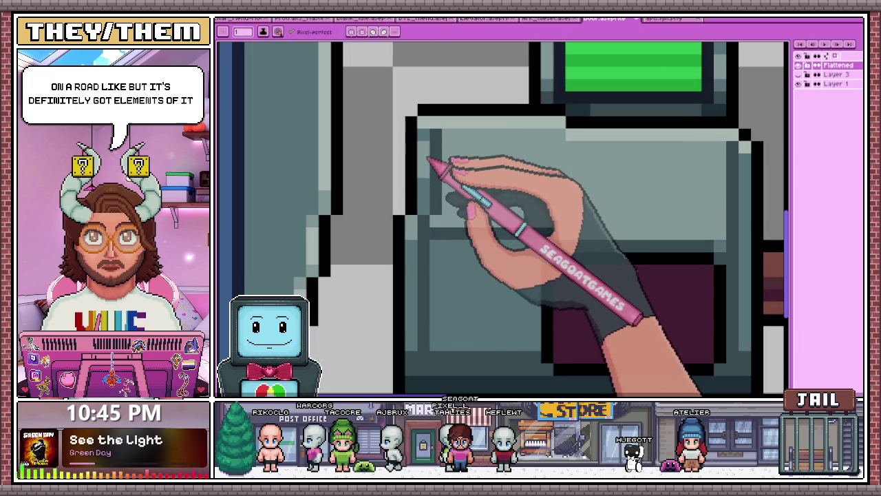
pyautogui.scroll(-2, 427, 200)
pyautogui.scroll(-1, 585, 245)
pyautogui.scroll(3, 528, 199)
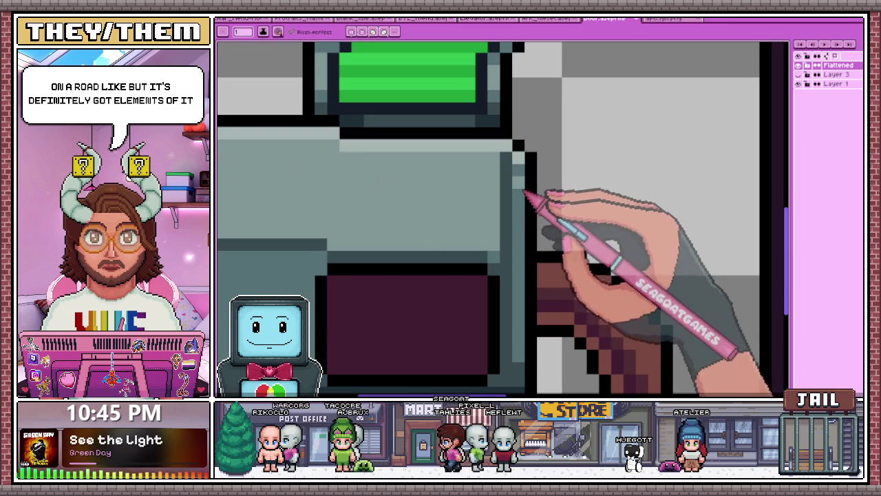
pyautogui.scroll(-2, 523, 243)
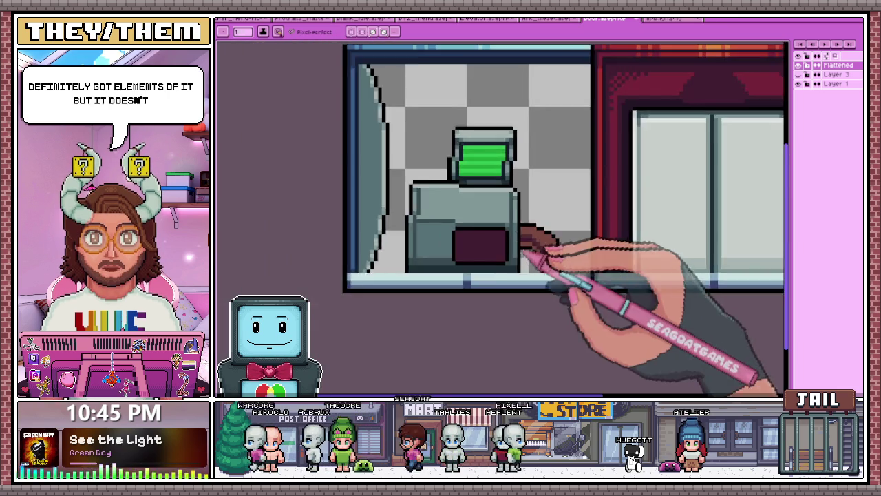
pyautogui.scroll(1, 521, 232)
pyautogui.scroll(-1, 527, 238)
pyautogui.scroll(1, 528, 213)
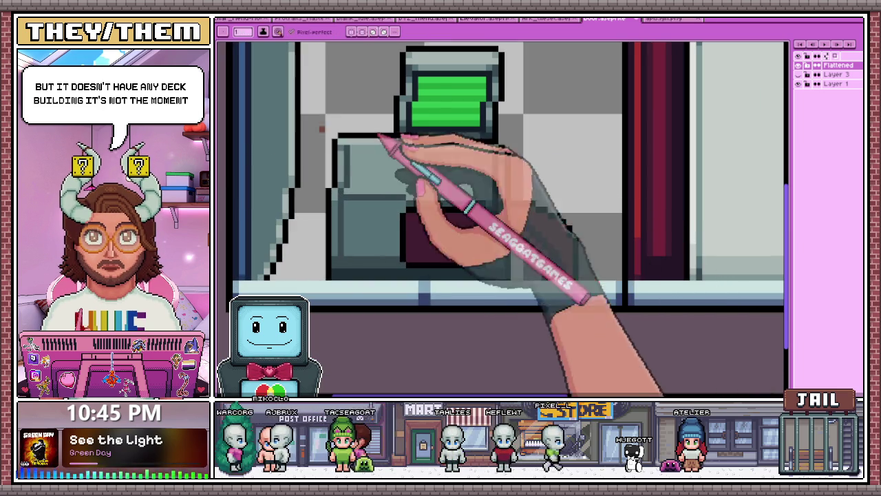
pyautogui.scroll(2, 506, 203)
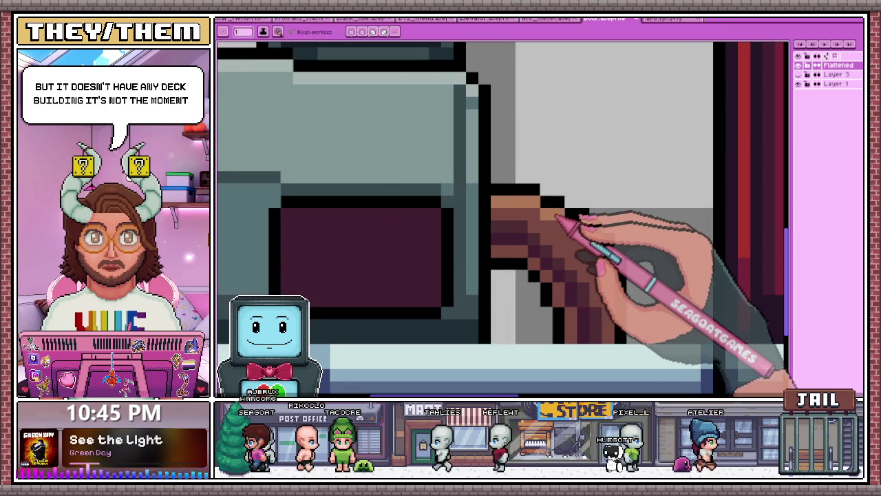
pyautogui.scroll(-1, 557, 215)
pyautogui.scroll(1, 533, 230)
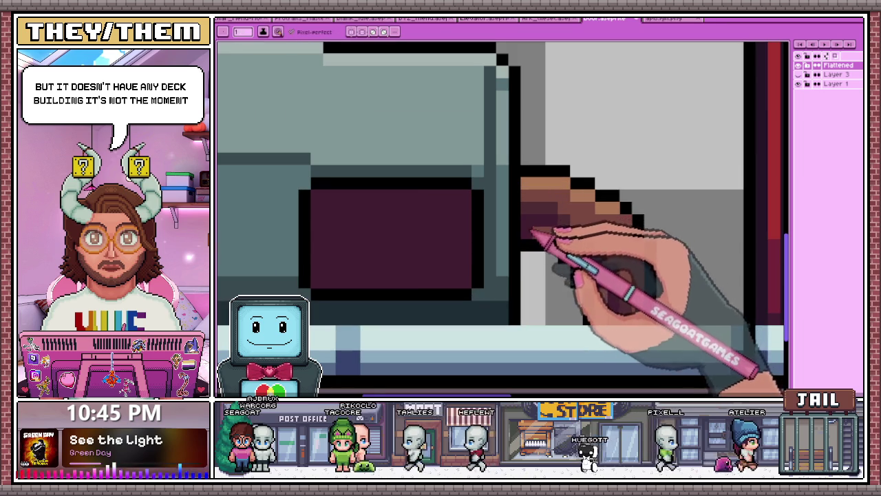
pyautogui.press('alt')
pyautogui.keyDown('alt'); pyautogui.click(559, 221); pyautogui.keyUp('alt')
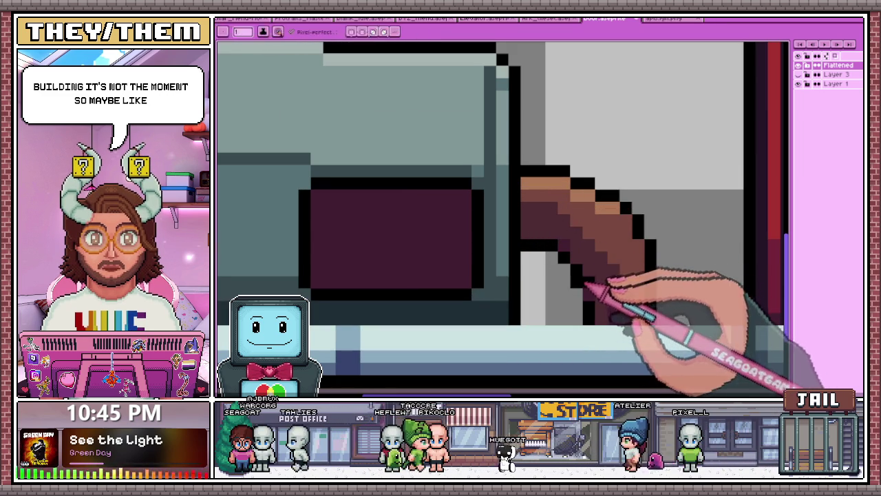
# Paint lighter and darker brown shading pixels along the curving cable.
pyautogui.scroll(-1, 599, 289)
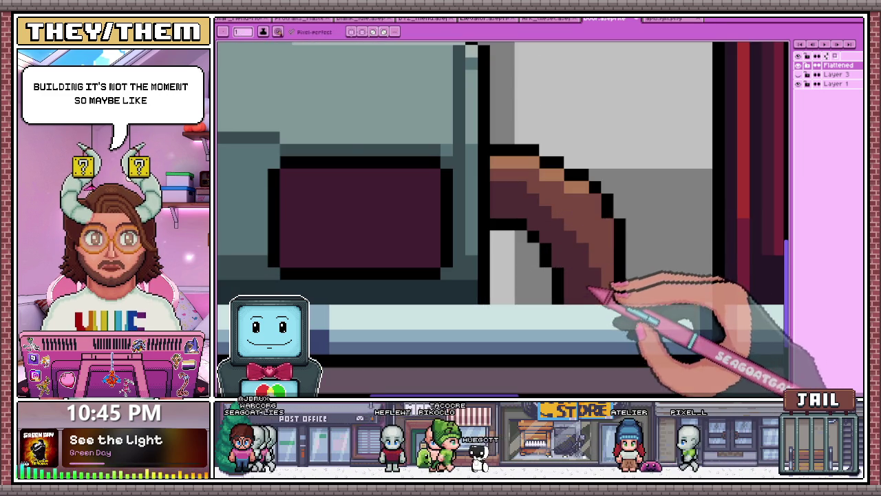
pyautogui.scroll(-2, 591, 291)
pyautogui.scroll(-1, 600, 237)
pyautogui.scroll(2, 606, 244)
pyautogui.scroll(1, 575, 192)
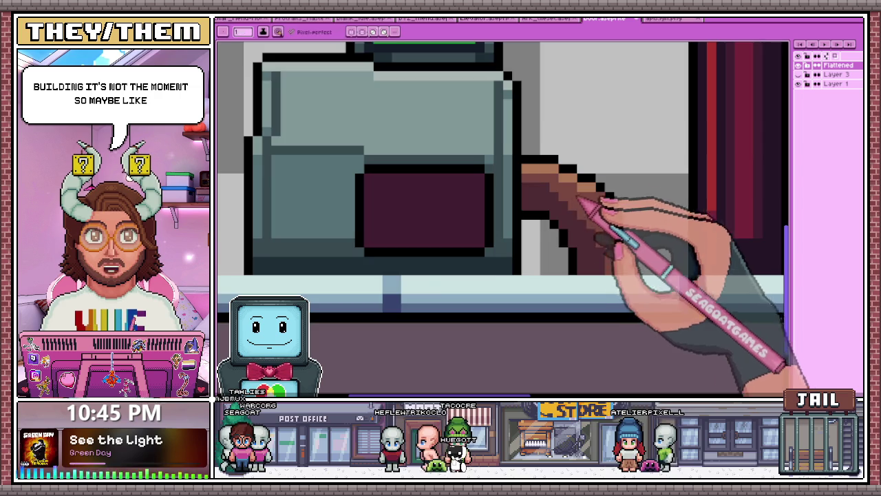
pyautogui.scroll(2, 580, 199)
pyautogui.scroll(-1, 551, 210)
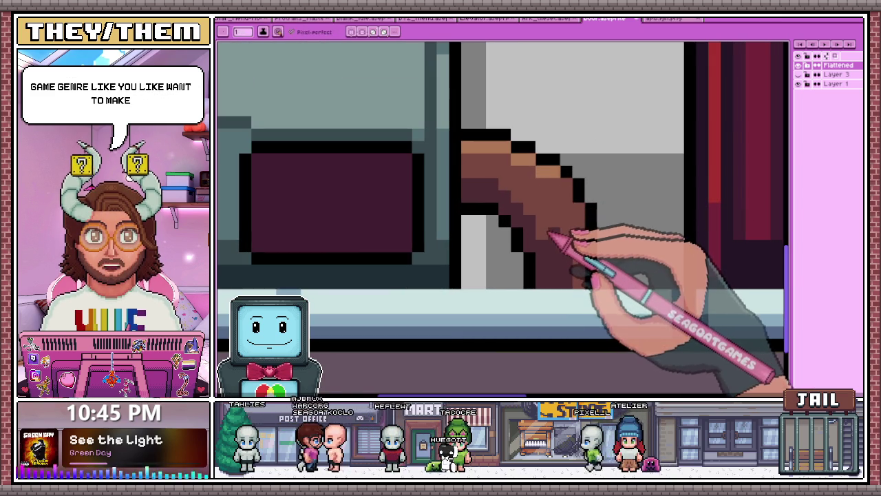
pyautogui.scroll(-2, 559, 247)
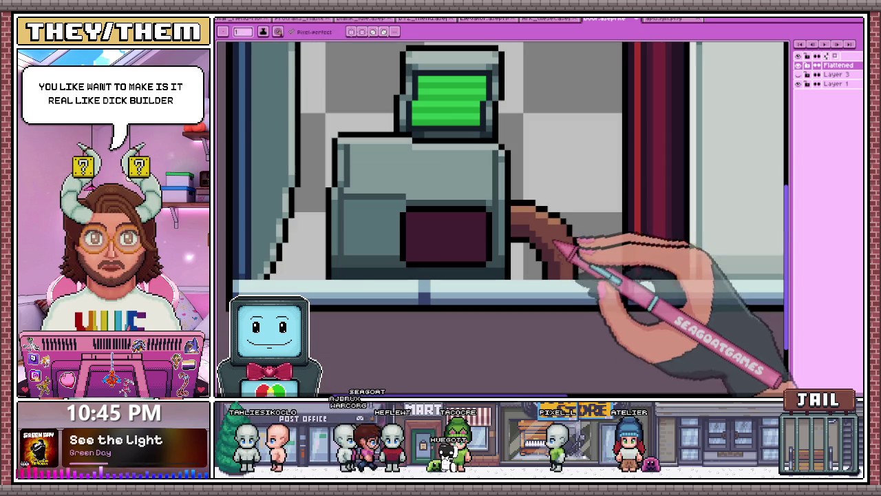
pyautogui.scroll(-1, 492, 198)
pyautogui.scroll(3, 556, 238)
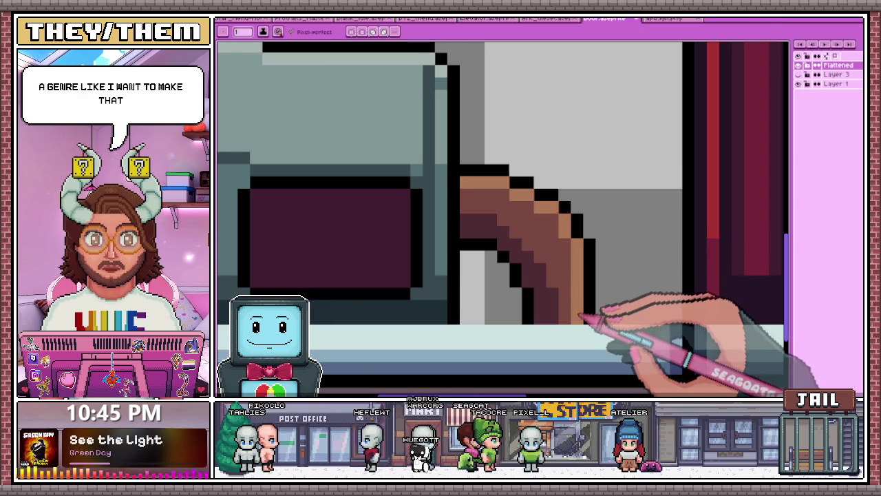
pyautogui.scroll(-1, 580, 317)
pyautogui.keyDown('alt'); pyautogui.click(586, 242); pyautogui.keyUp('alt')
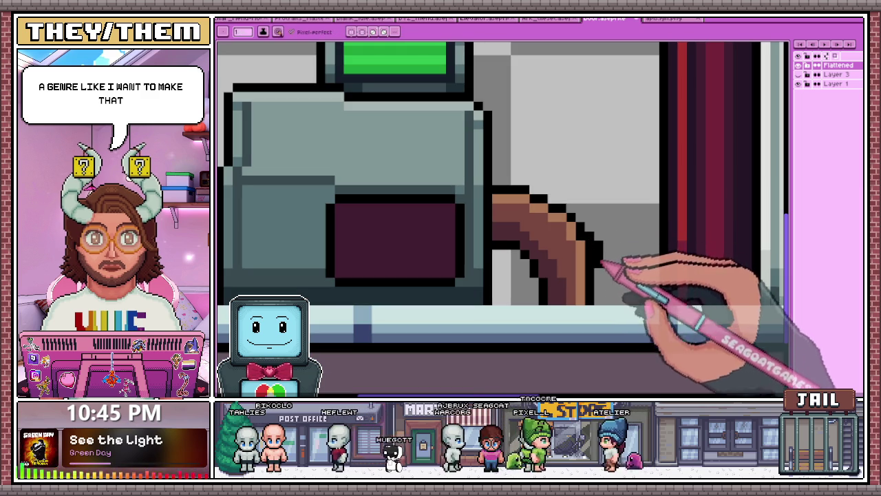
pyautogui.scroll(1, 585, 260)
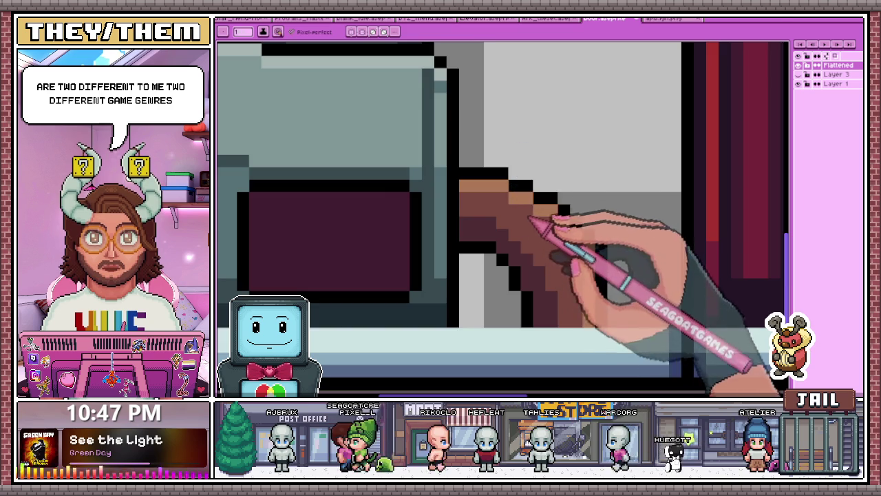
# Open the Color Shading panel for the cable's brown with Shift+C, close it, and reopen it.
pyautogui.scroll(-2, 530, 218)
pyautogui.scroll(-2, 481, 199)
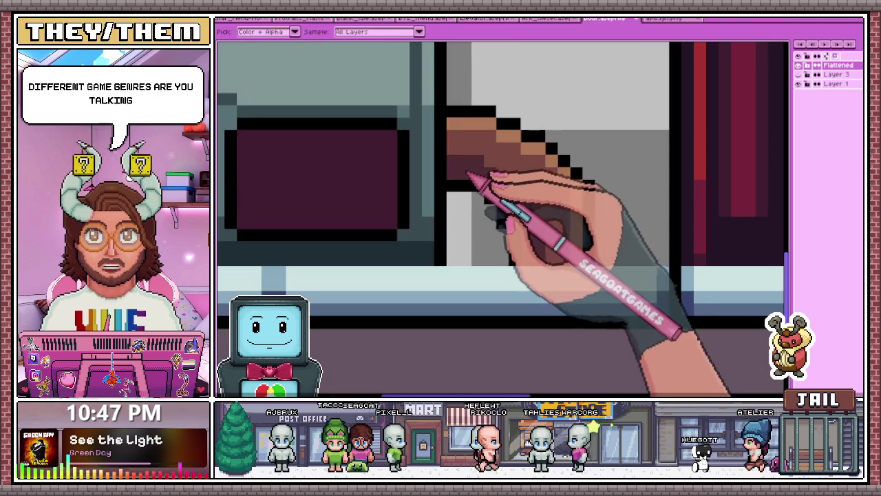
pyautogui.hotkey('shift', 'c')
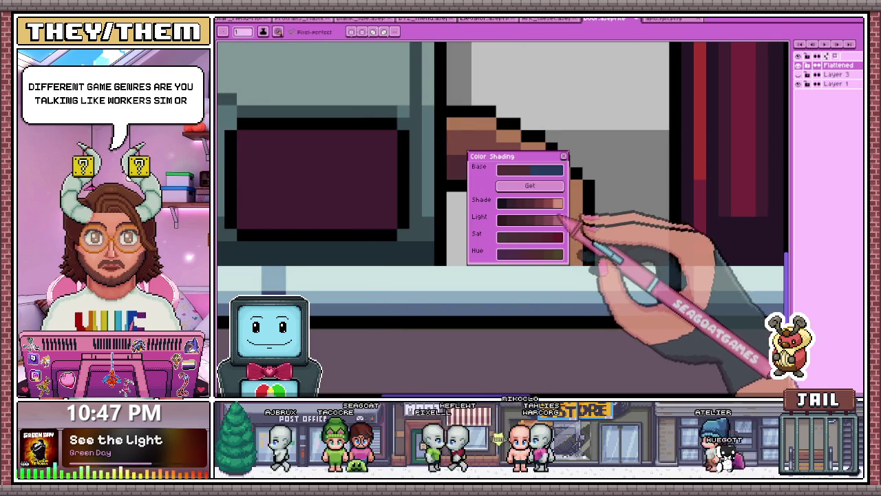
pyautogui.scroll(1, 571, 173)
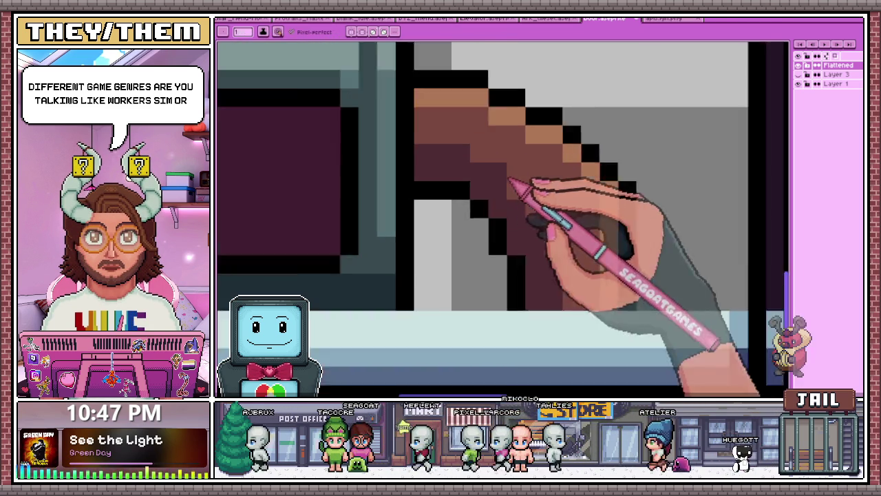
pyautogui.scroll(1, 514, 181)
pyautogui.hotkey('shift', 'c')
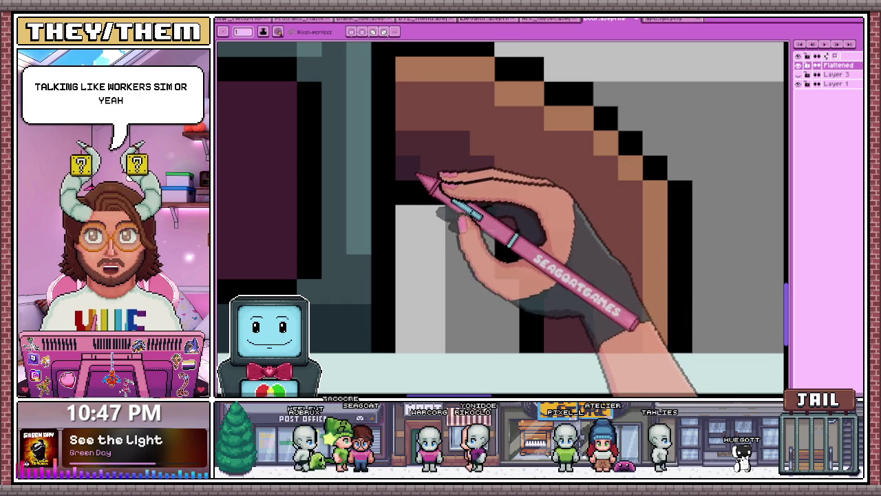
# Line the cable's stepped diagonal edge with light-orange highlight pixels.
pyautogui.scroll(-1, 458, 175)
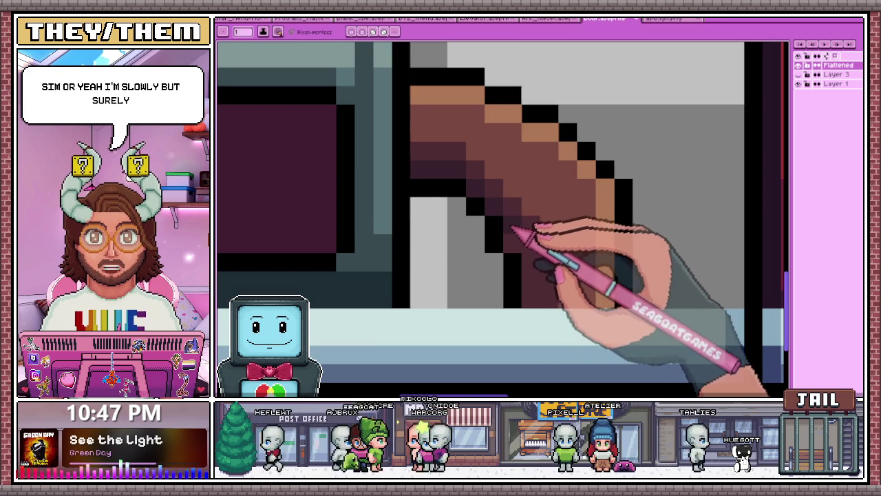
pyautogui.scroll(-2, 468, 223)
pyautogui.scroll(-2, 582, 250)
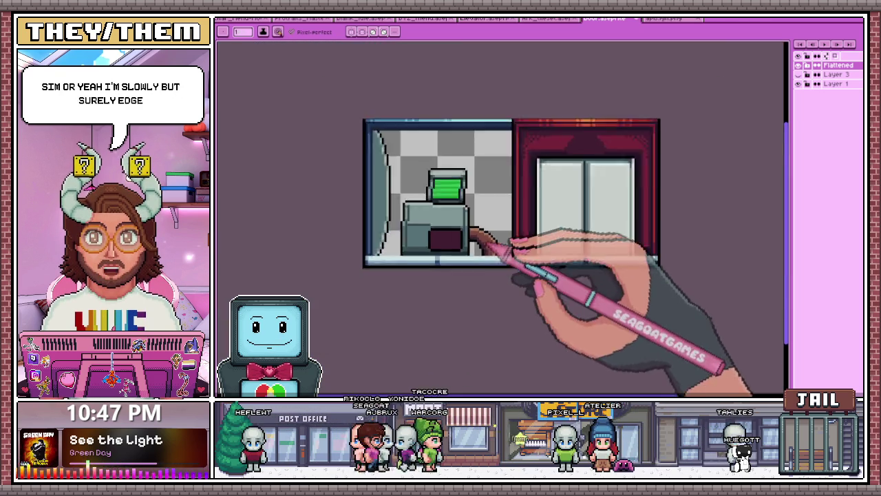
pyautogui.scroll(-1, 516, 295)
pyautogui.scroll(1, 490, 262)
pyautogui.scroll(2, 513, 263)
pyautogui.scroll(2, 531, 252)
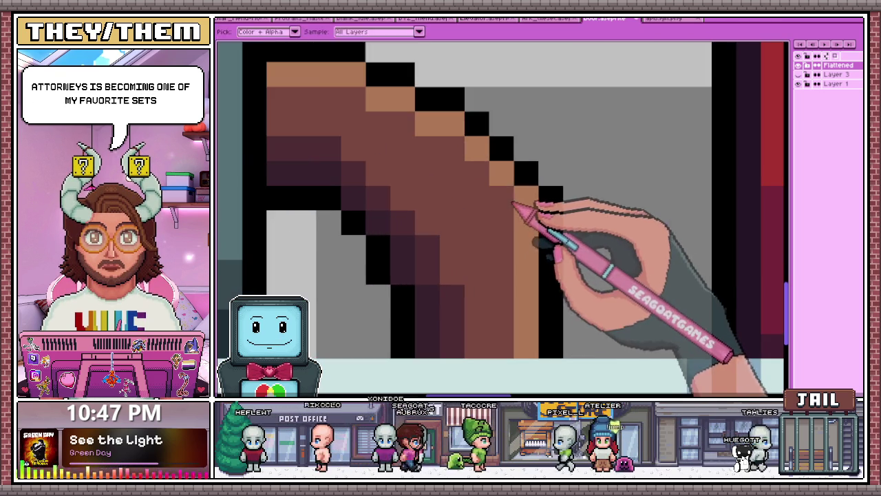
pyautogui.scroll(-1, 547, 201)
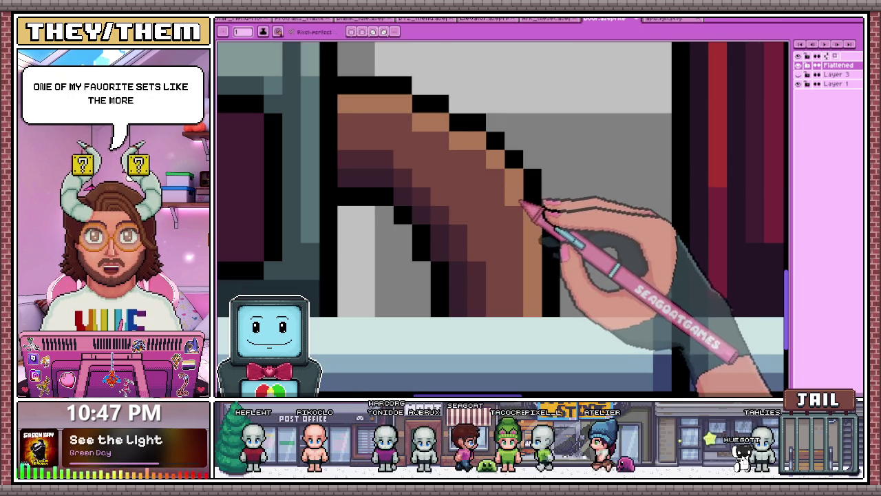
pyautogui.scroll(-2, 523, 189)
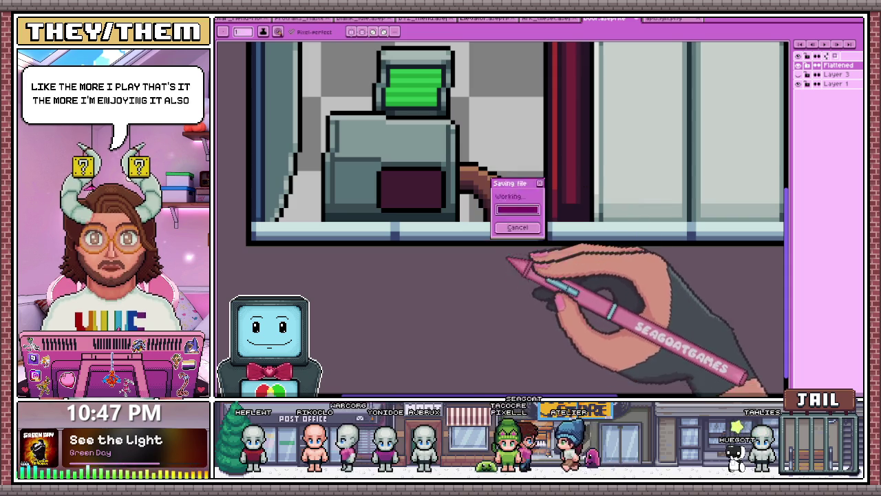
pyautogui.scroll(2, 479, 167)
pyautogui.scroll(1, 479, 167)
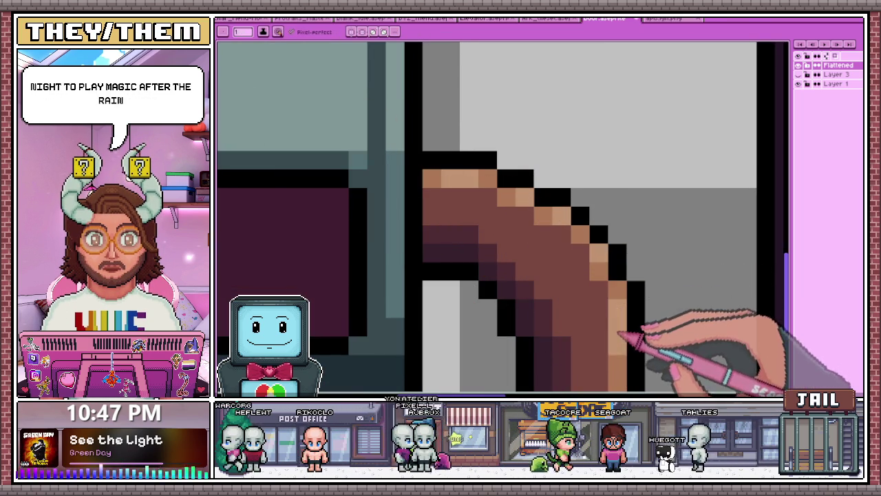
pyautogui.scroll(-2, 619, 335)
pyautogui.scroll(-2, 626, 359)
pyautogui.scroll(-1, 546, 246)
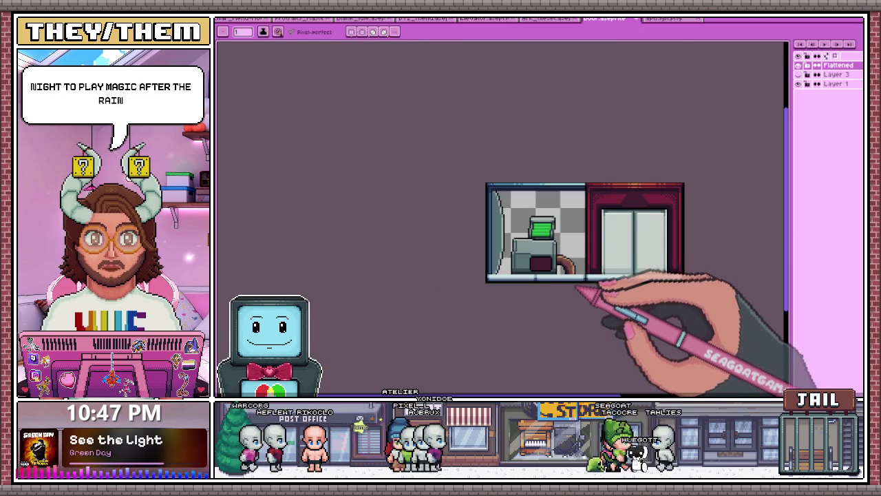
pyautogui.scroll(1, 577, 290)
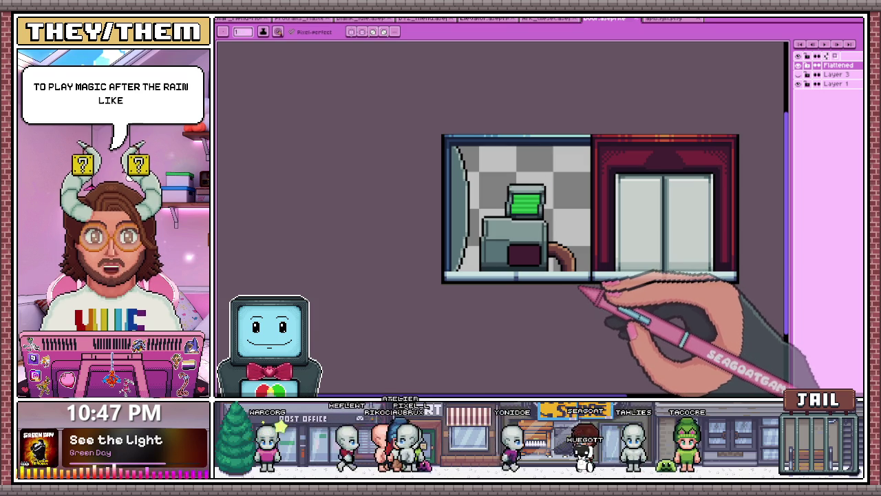
pyautogui.scroll(2, 586, 289)
pyautogui.scroll(2, 546, 213)
pyautogui.scroll(1, 590, 275)
pyautogui.scroll(2, 482, 180)
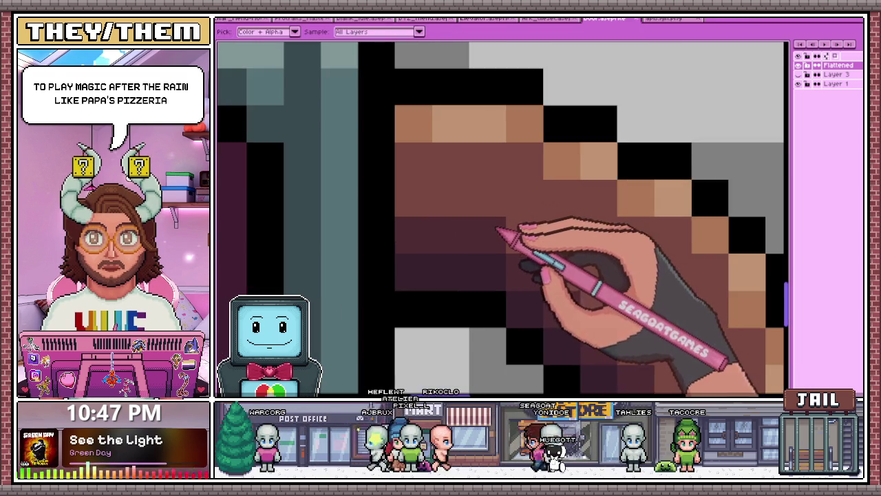
pyautogui.scroll(-2, 507, 232)
pyautogui.moveTo(482, 167); pyautogui.dragTo(595, 237)
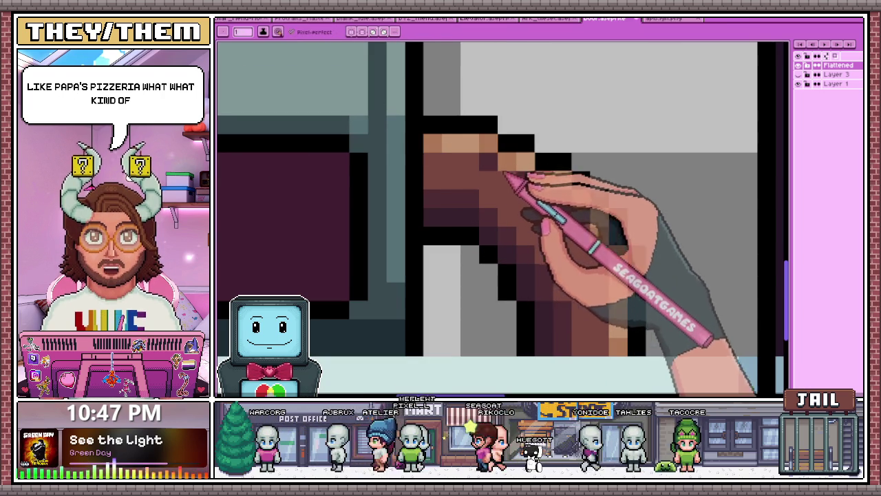
pyautogui.scroll(-3, 551, 213)
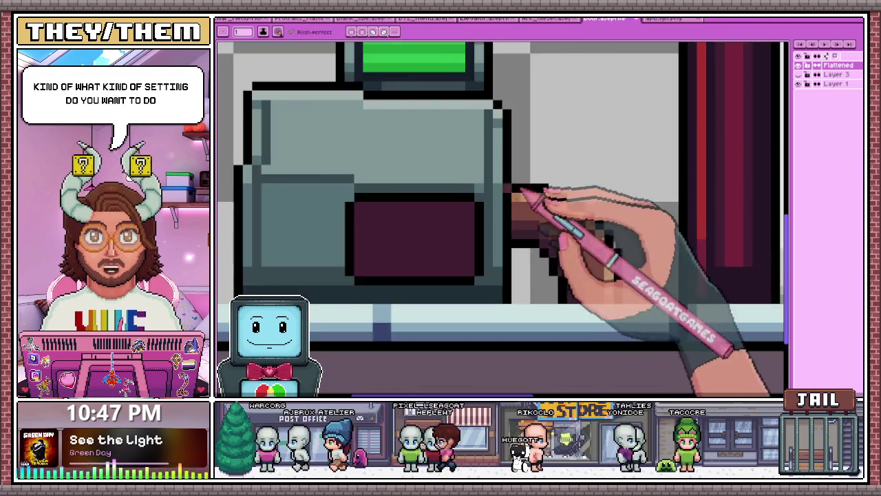
pyautogui.scroll(1, 509, 185)
pyautogui.scroll(1, 574, 232)
pyautogui.scroll(1, 566, 208)
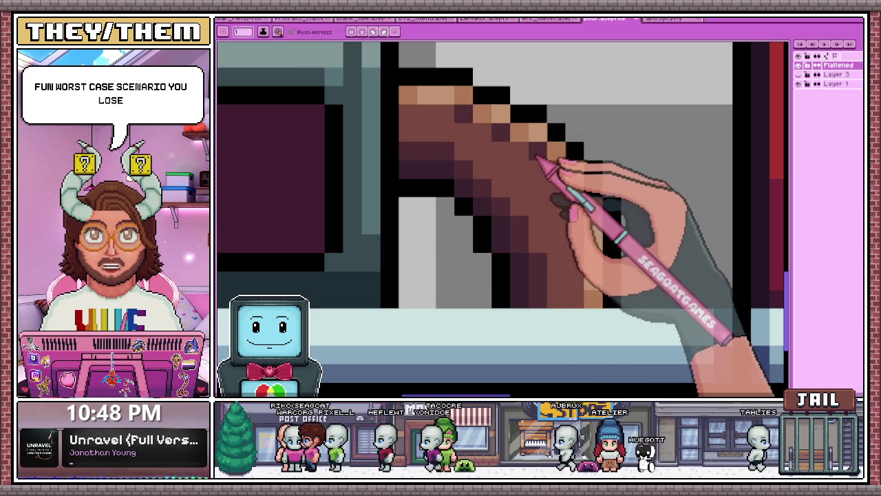
# Extend the brown cable further down and to the right.
pyautogui.scroll(-1, 540, 165)
pyautogui.scroll(1, 537, 169)
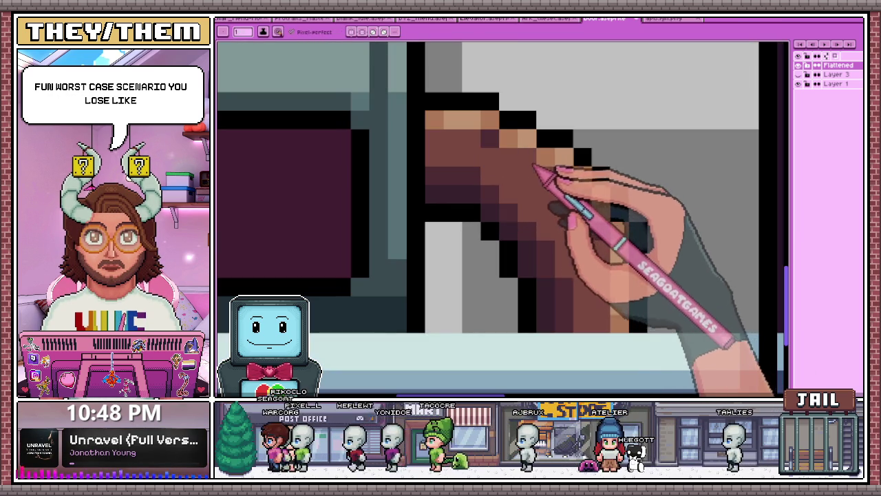
pyautogui.scroll(-2, 517, 227)
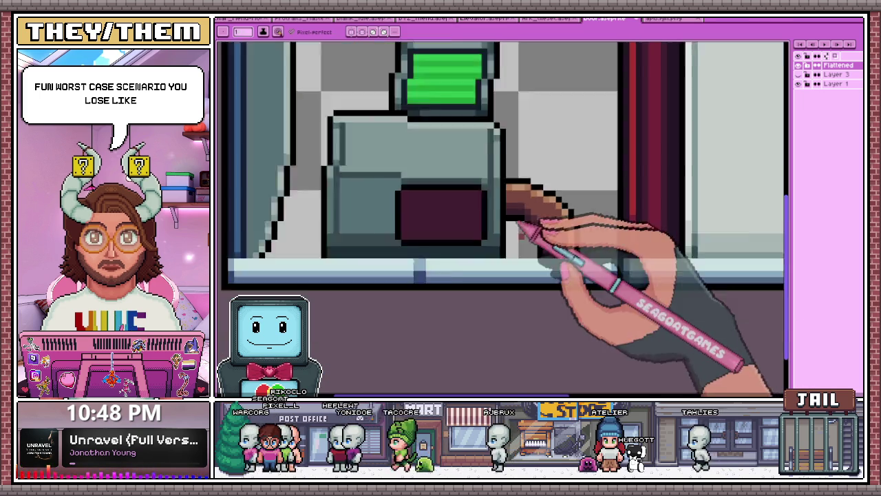
pyautogui.scroll(-2, 519, 224)
pyautogui.scroll(-2, 527, 255)
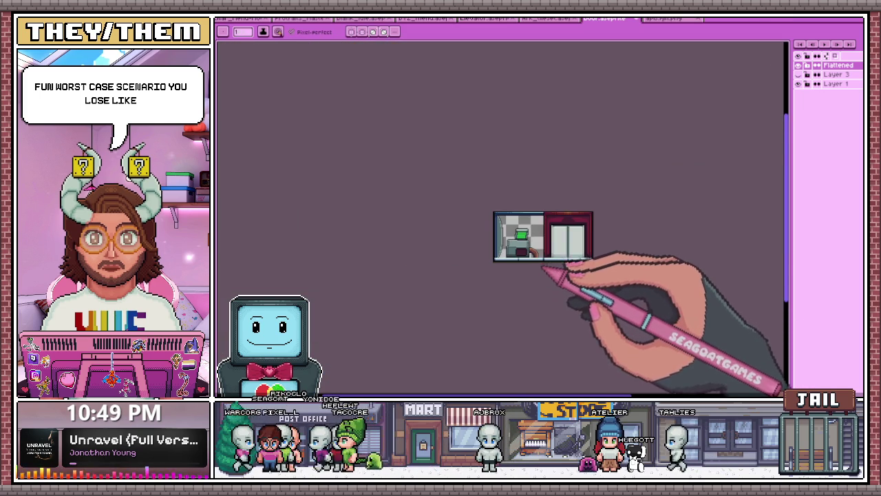
pyautogui.scroll(3, 543, 266)
pyautogui.scroll(2, 531, 232)
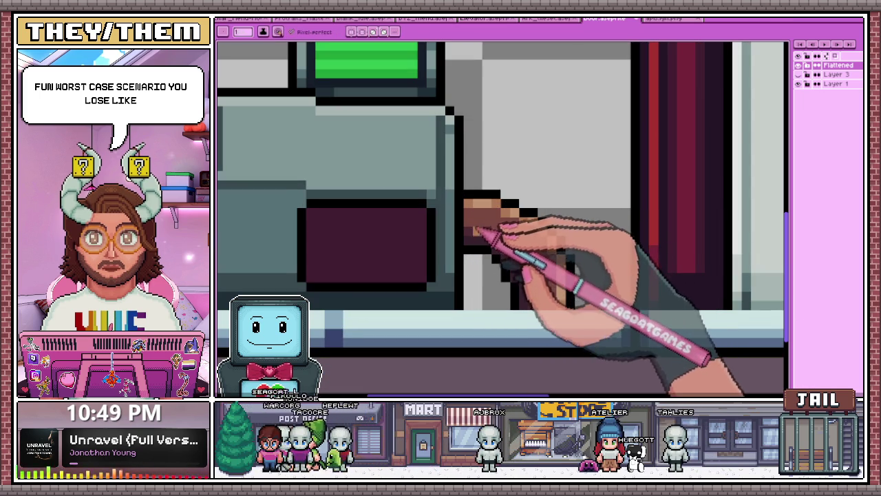
pyautogui.moveTo(477, 230); pyautogui.dragTo(510, 264)
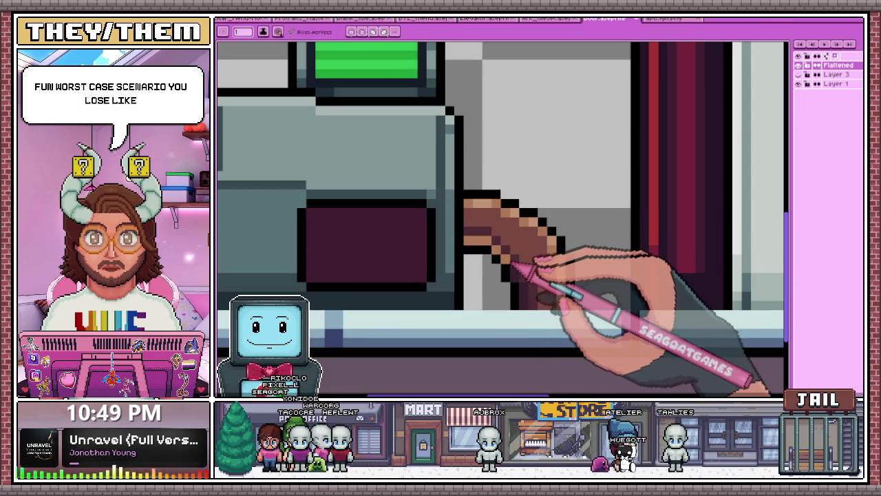
# Shade a dark diagonal line of pixels along the length of the brown cable.
pyautogui.scroll(-2, 526, 279)
pyautogui.scroll(-1, 536, 295)
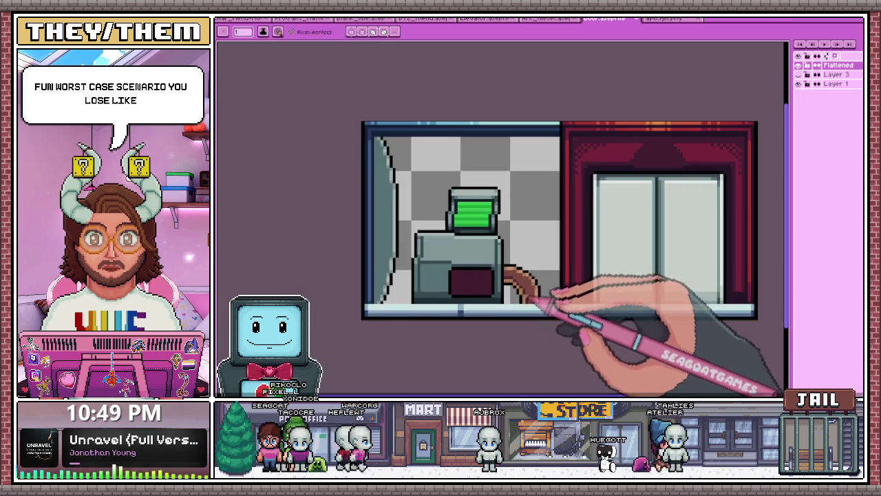
pyautogui.scroll(-2, 531, 295)
pyautogui.scroll(3, 537, 320)
pyautogui.scroll(1, 557, 285)
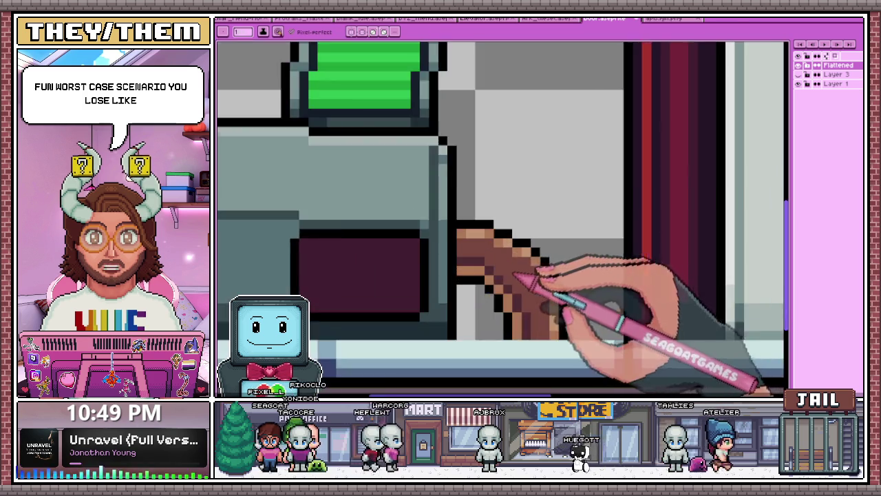
pyautogui.scroll(1, 456, 242)
pyautogui.scroll(-1, 455, 261)
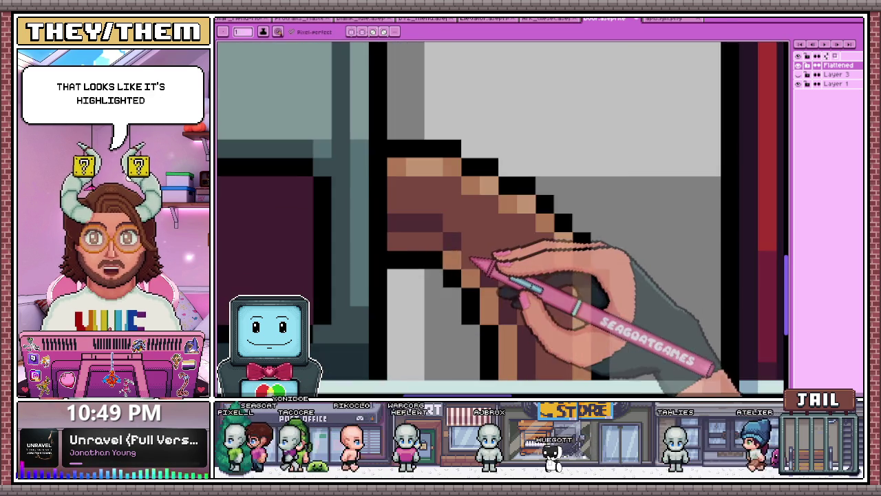
pyautogui.scroll(-1, 444, 238)
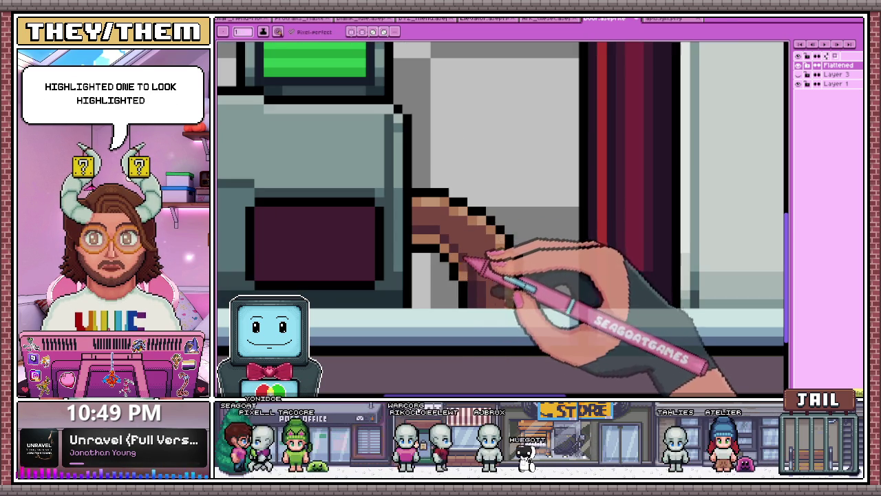
pyautogui.scroll(1, 492, 296)
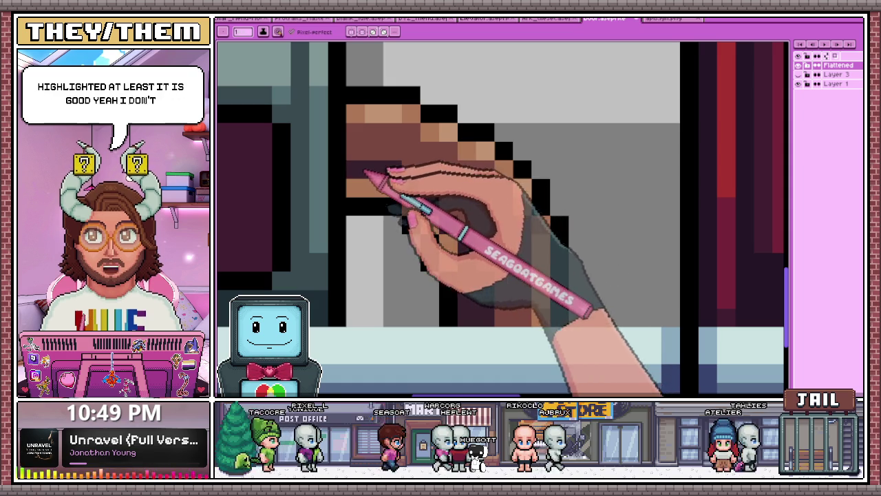
pyautogui.moveTo(364, 172); pyautogui.dragTo(475, 275)
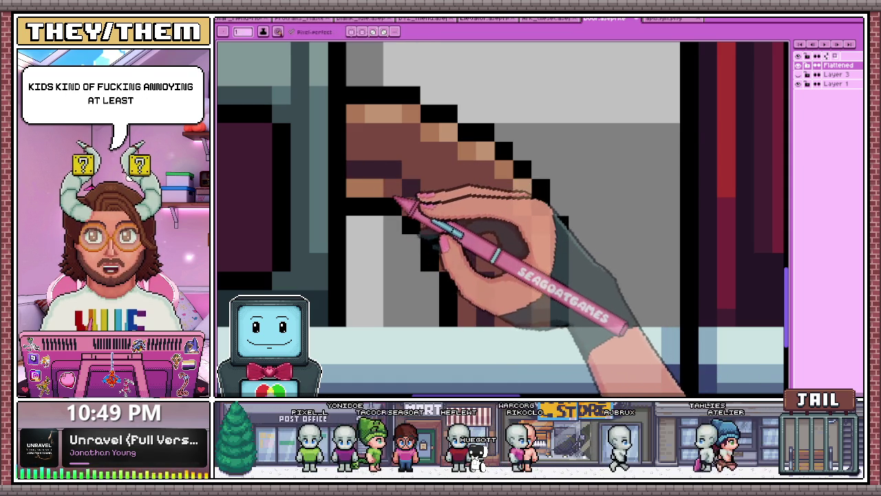
pyautogui.scroll(-3, 377, 198)
pyautogui.scroll(2, 440, 236)
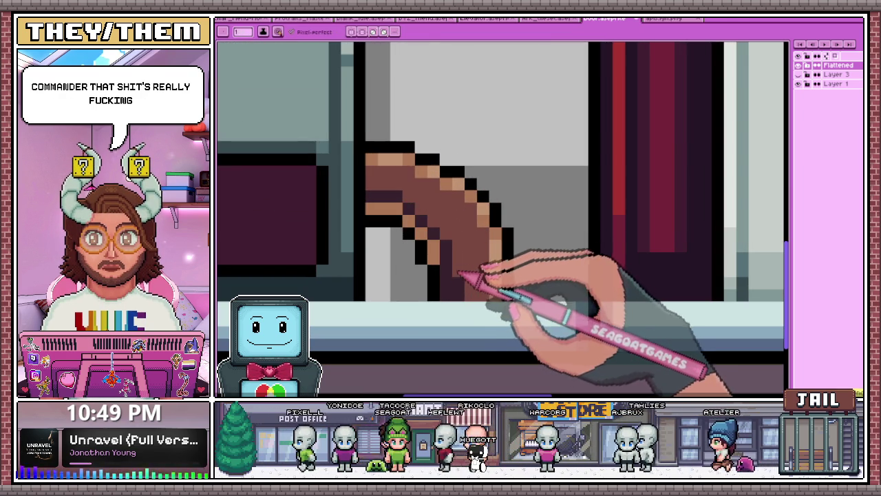
pyautogui.press('i')
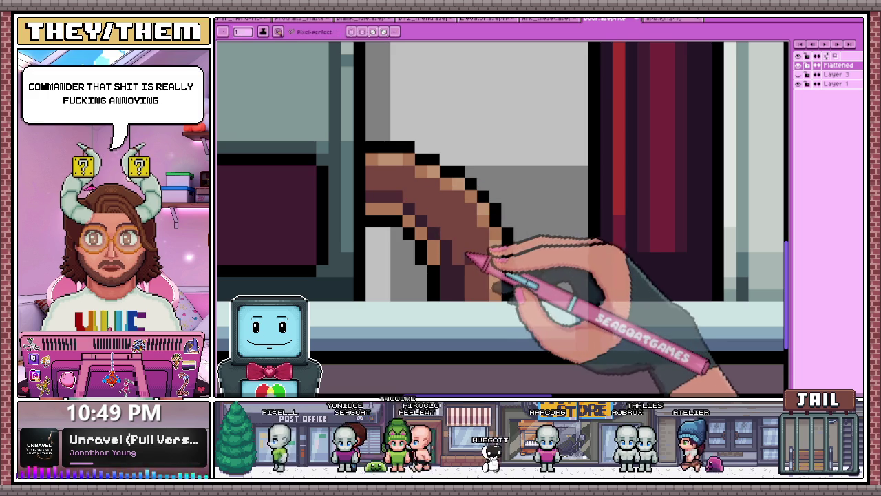
pyautogui.press('b')
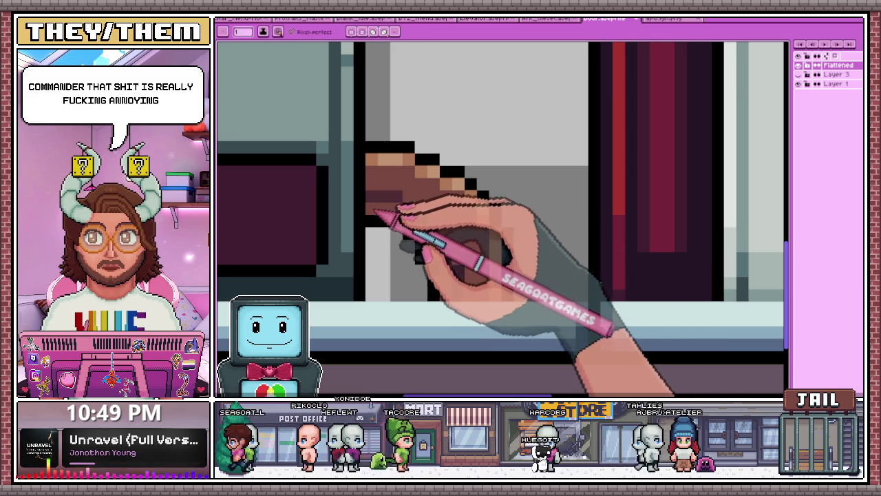
pyautogui.scroll(2, 377, 201)
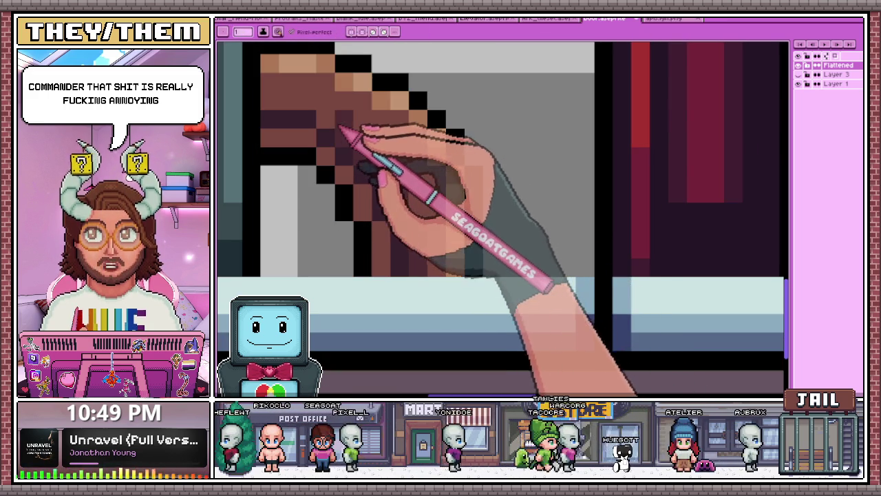
pyautogui.scroll(-2, 301, 107)
pyautogui.scroll(-2, 334, 148)
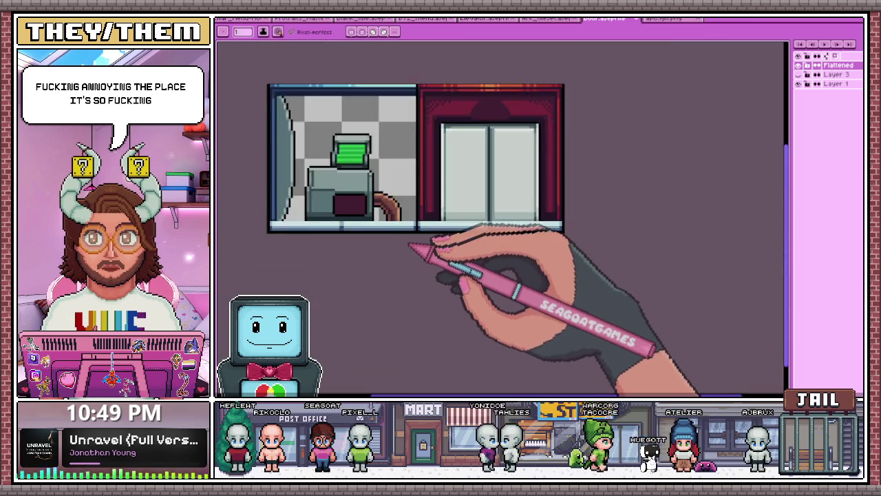
pyautogui.scroll(-2, 417, 250)
pyautogui.scroll(2, 395, 220)
pyautogui.scroll(2, 413, 245)
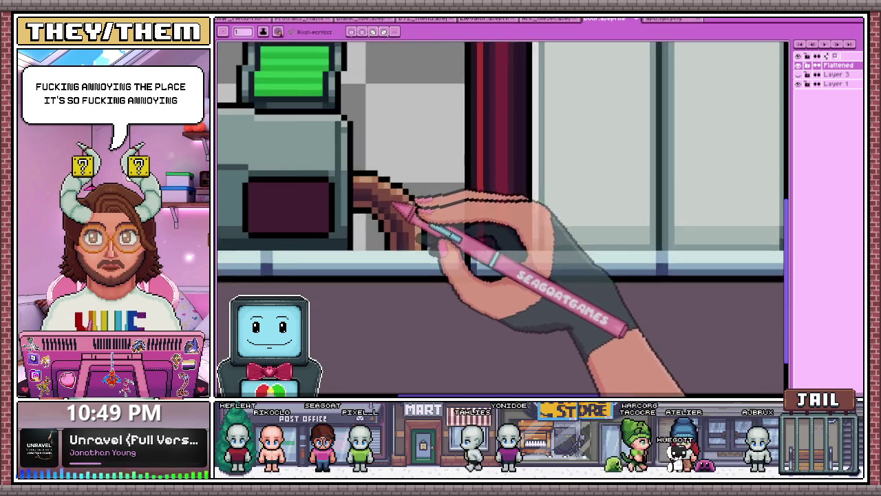
pyautogui.scroll(2, 364, 187)
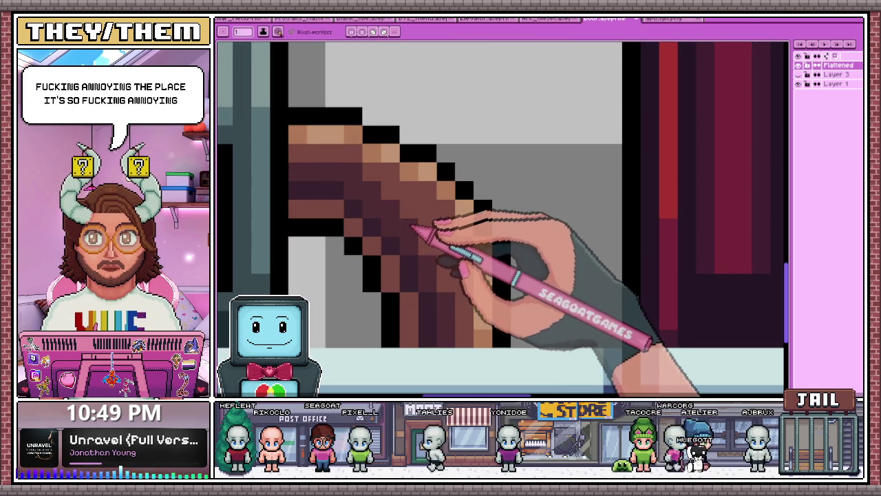
pyautogui.scroll(-1, 439, 259)
pyautogui.scroll(-2, 444, 234)
pyautogui.scroll(-1, 442, 248)
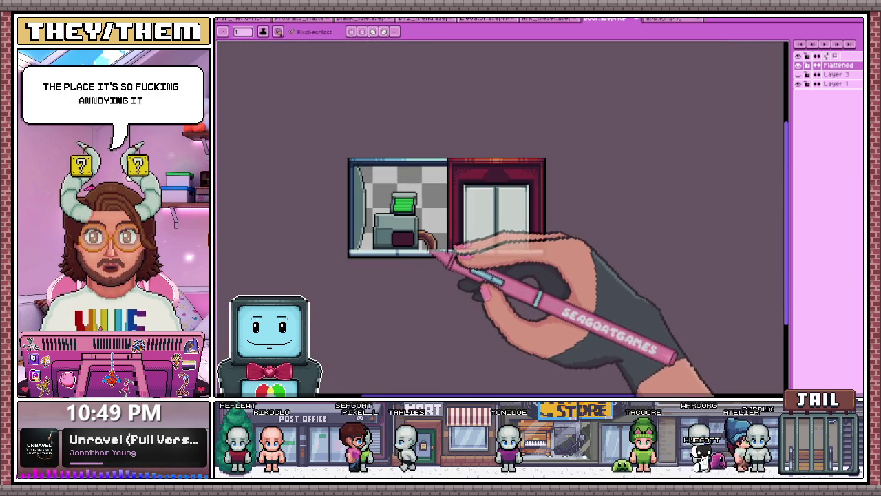
pyautogui.scroll(2, 441, 244)
pyautogui.scroll(1, 431, 232)
pyautogui.scroll(-1, 442, 206)
pyautogui.scroll(1, 472, 285)
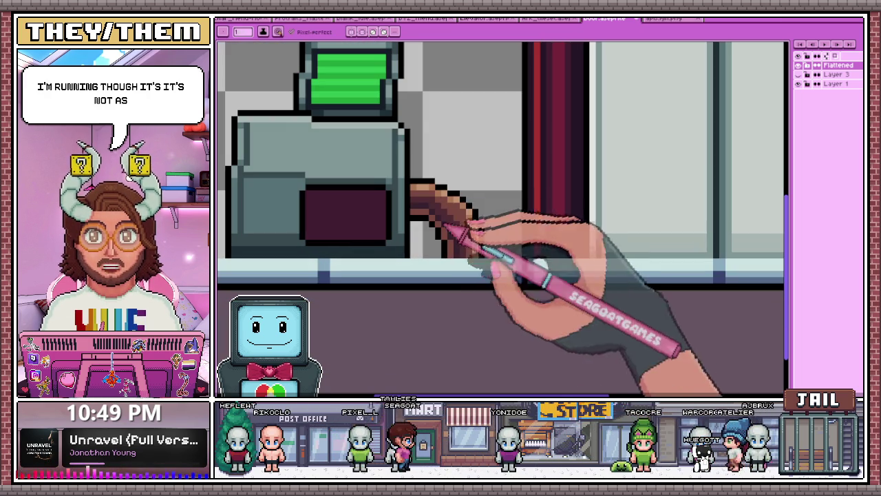
pyautogui.scroll(1, 482, 227)
pyautogui.scroll(1, 475, 241)
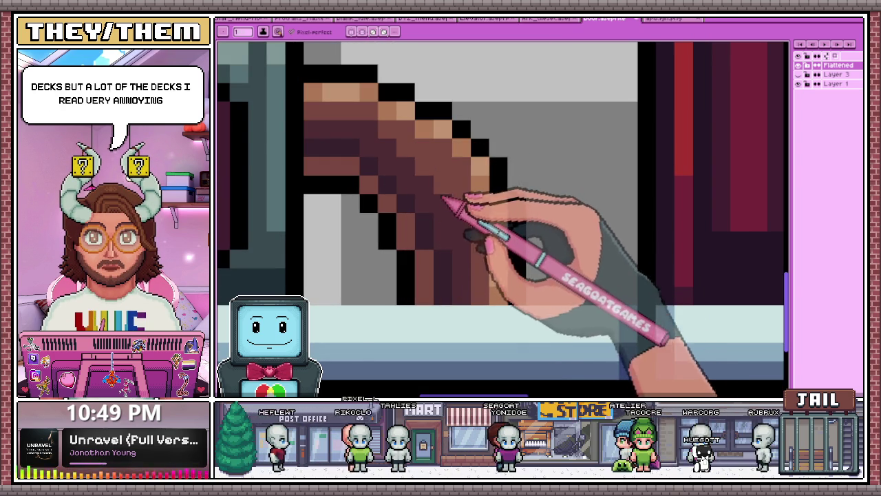
pyautogui.scroll(-1, 452, 203)
pyautogui.scroll(-2, 482, 227)
pyautogui.scroll(-1, 495, 269)
pyautogui.scroll(-2, 487, 284)
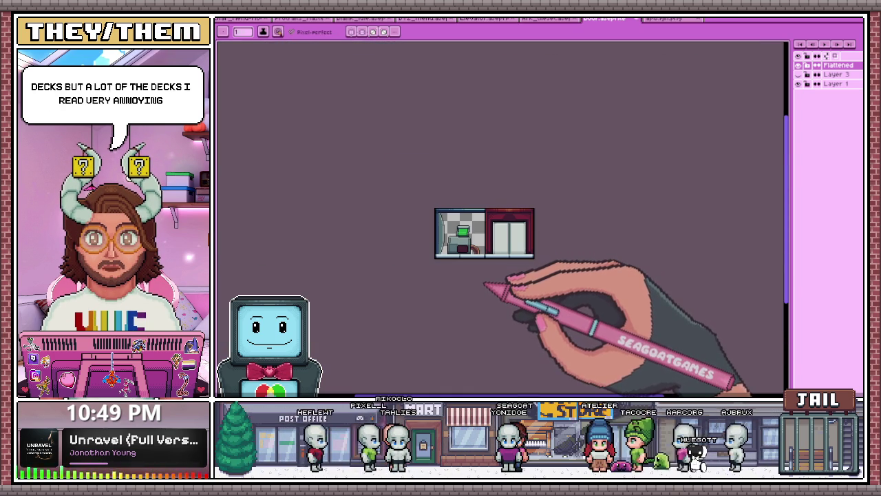
pyautogui.scroll(3, 482, 256)
pyautogui.scroll(2, 448, 210)
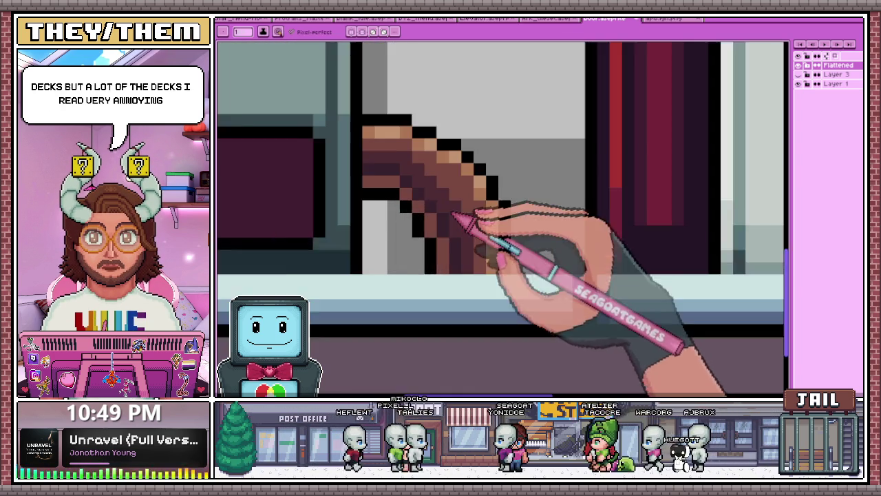
pyautogui.scroll(1, 406, 176)
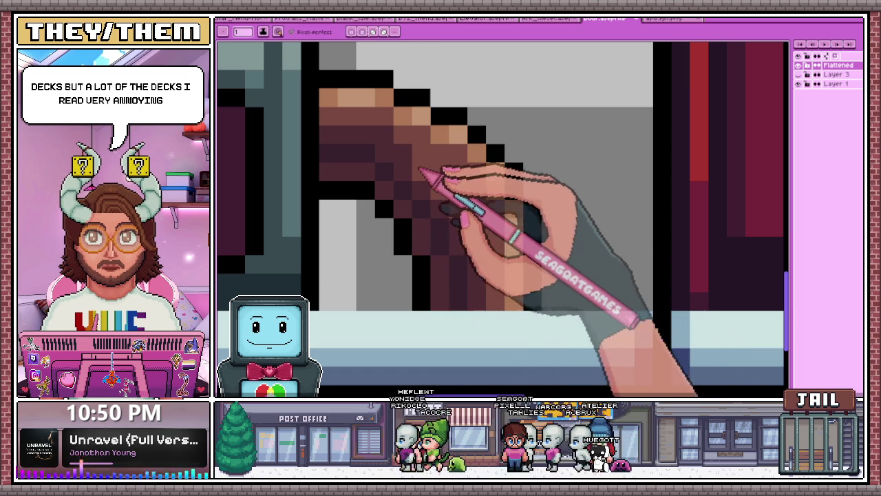
pyautogui.scroll(-1, 415, 208)
pyautogui.scroll(-2, 415, 209)
pyautogui.scroll(-2, 409, 217)
pyautogui.scroll(-1, 403, 221)
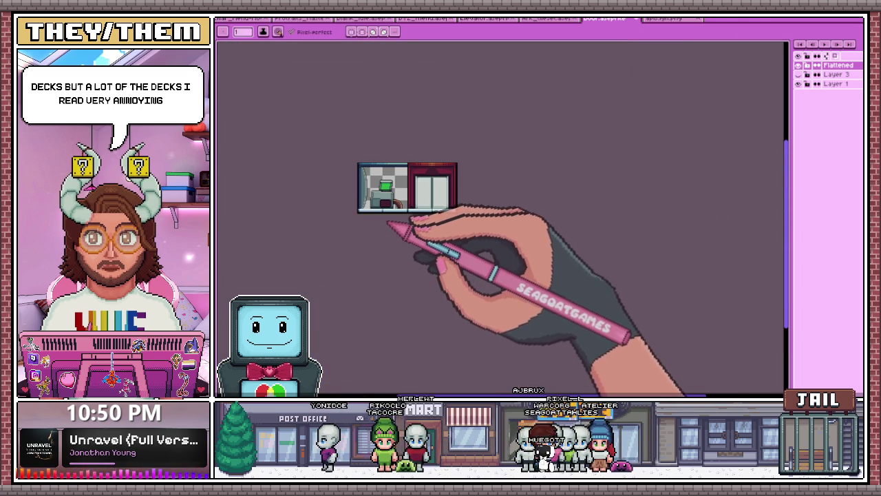
pyautogui.scroll(3, 388, 218)
pyautogui.scroll(2, 383, 197)
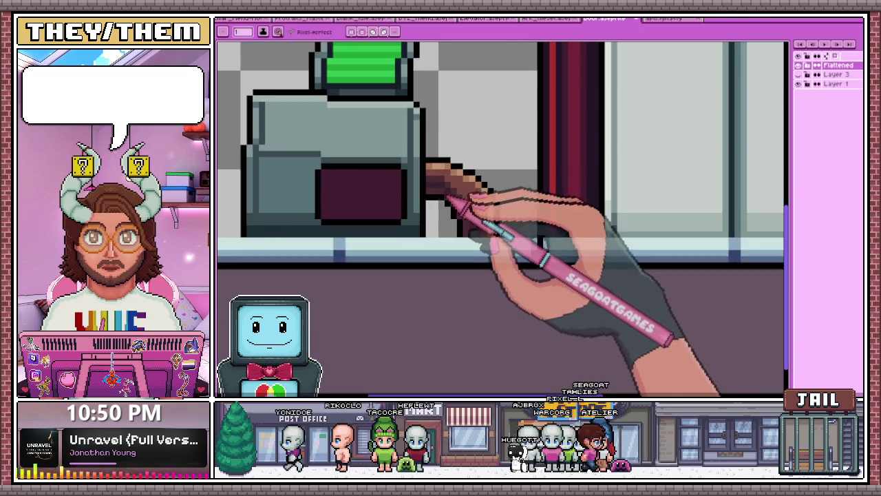
pyautogui.scroll(1, 423, 173)
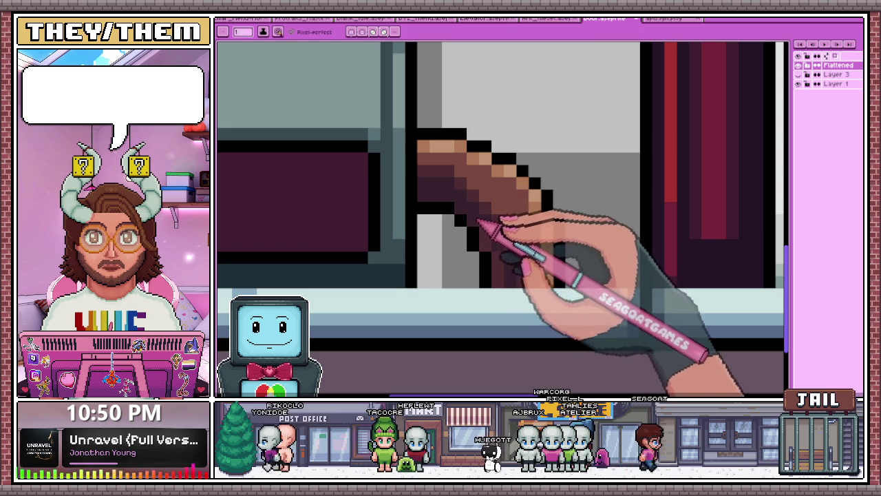
pyautogui.scroll(-3, 510, 282)
pyautogui.scroll(-1, 520, 288)
pyautogui.scroll(-2, 518, 293)
pyautogui.scroll(2, 516, 290)
pyautogui.scroll(1, 496, 272)
pyautogui.scroll(2, 468, 220)
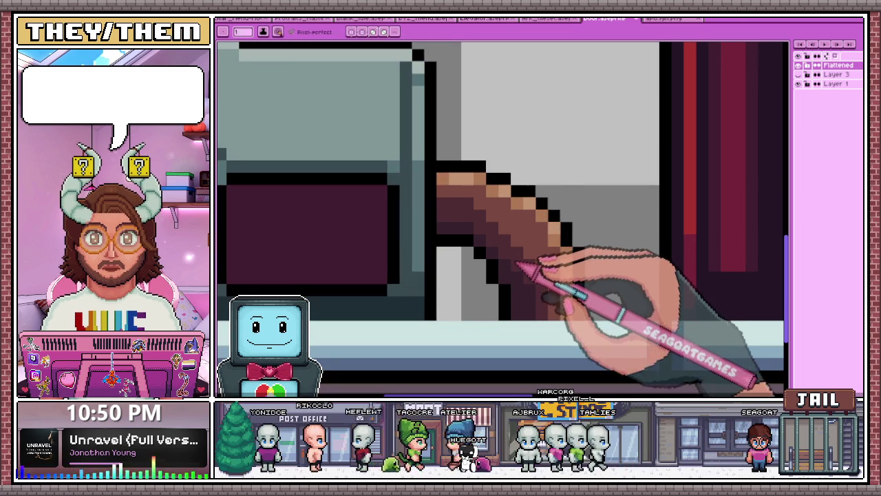
pyautogui.press('i')
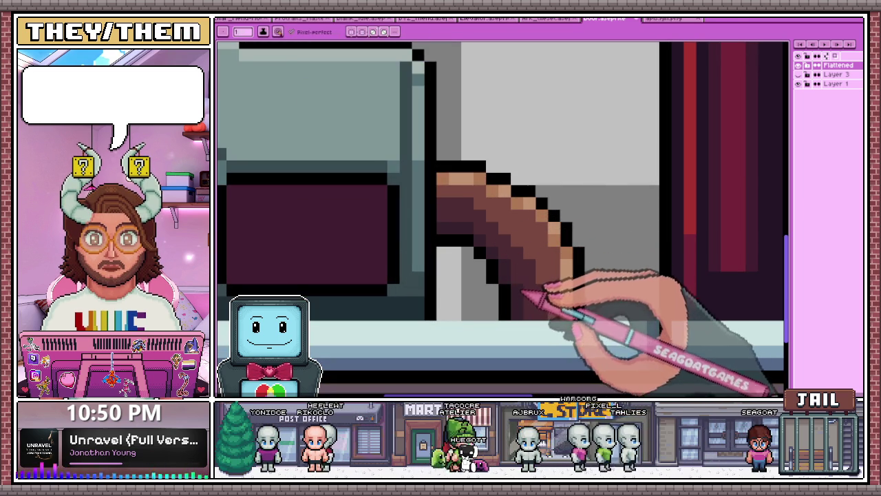
pyautogui.scroll(-2, 527, 291)
pyautogui.scroll(1, 507, 245)
pyautogui.scroll(1, 534, 291)
pyautogui.press('b')
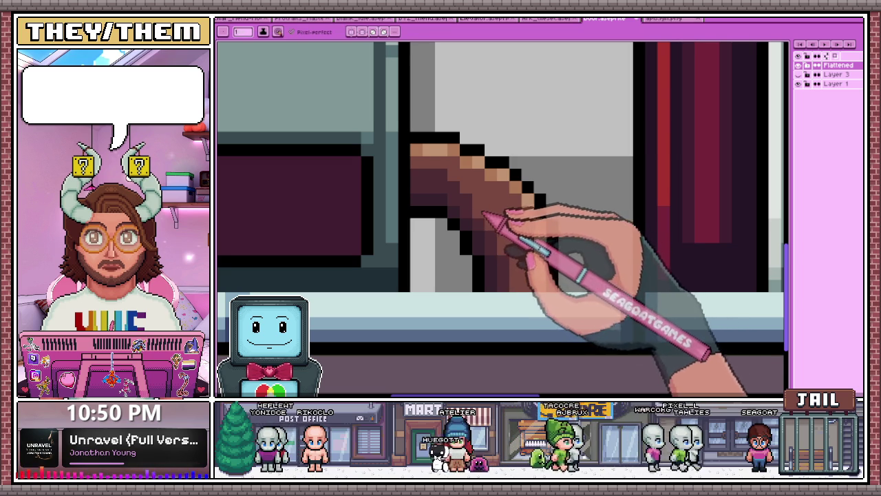
pyautogui.scroll(-4, 507, 232)
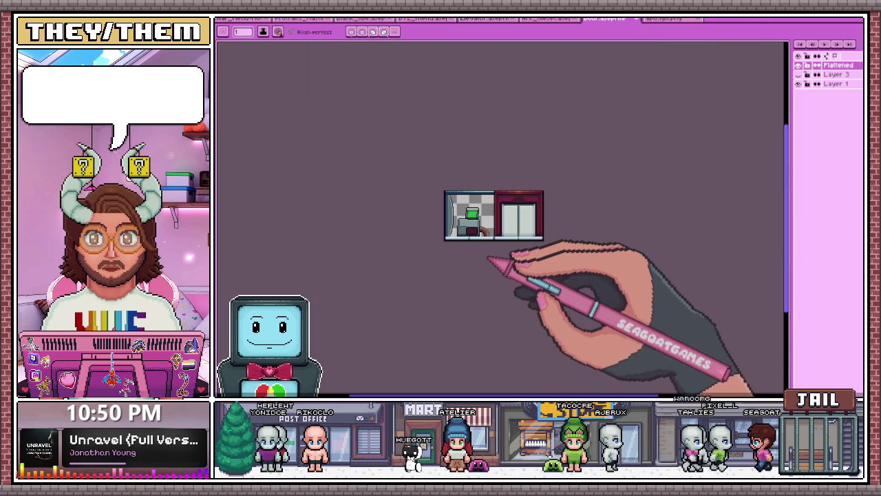
pyautogui.scroll(3, 503, 234)
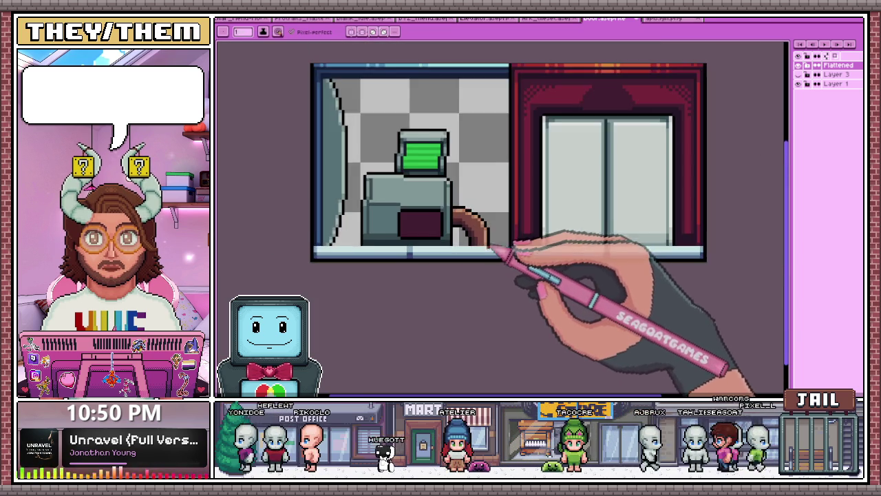
pyautogui.scroll(1, 506, 251)
pyautogui.scroll(1, 470, 221)
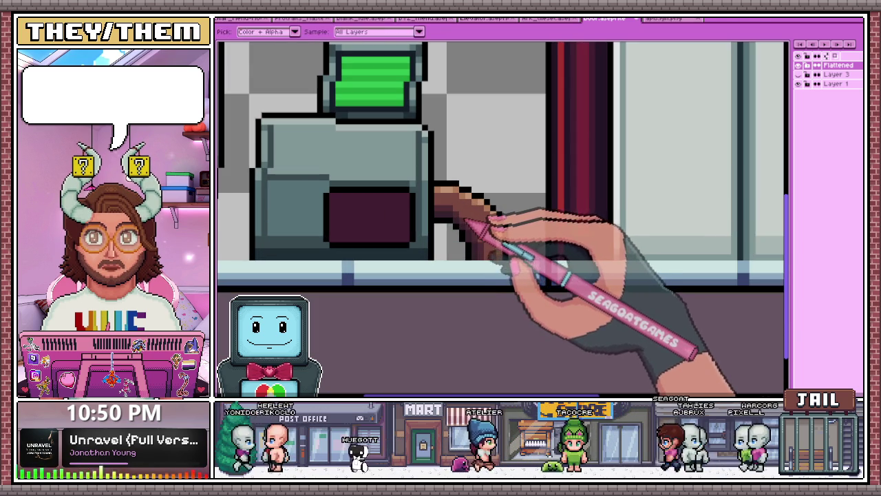
pyautogui.scroll(-1, 502, 258)
pyautogui.scroll(1, 485, 261)
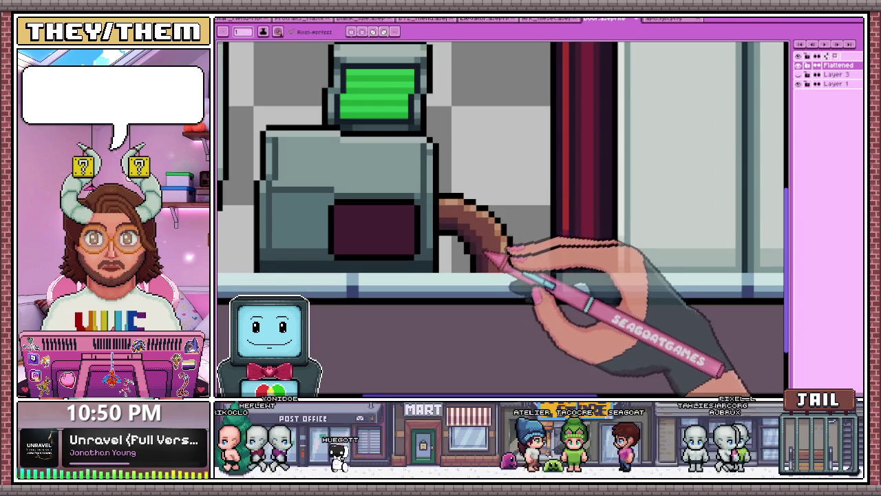
pyautogui.scroll(-1, 466, 252)
pyautogui.scroll(-2, 490, 280)
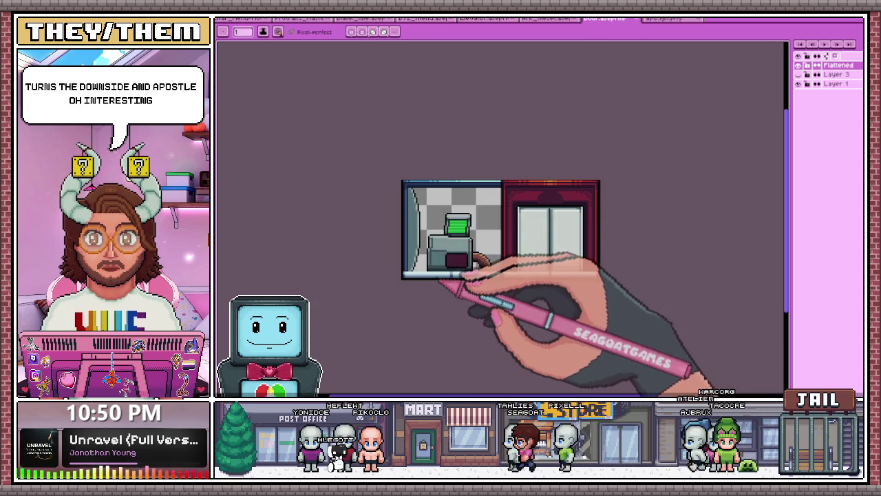
pyautogui.scroll(5, 447, 275)
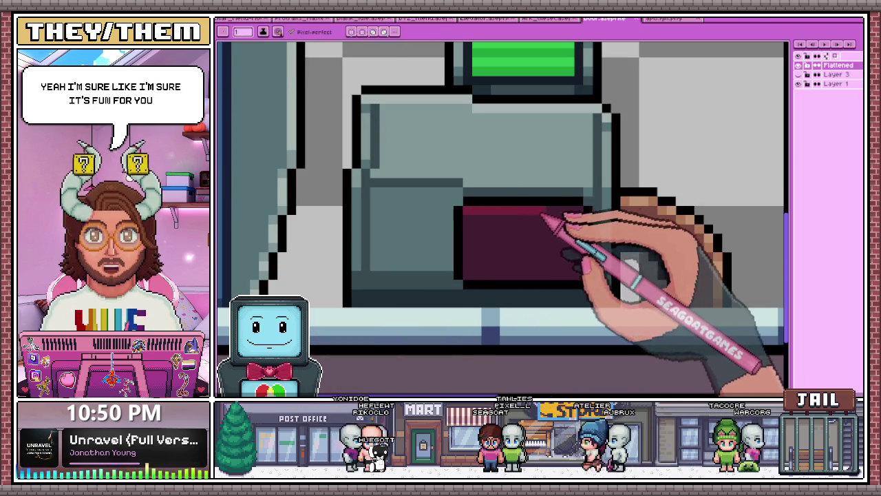
pyautogui.scroll(-2, 558, 214)
pyautogui.scroll(-2, 507, 240)
pyautogui.scroll(-1, 521, 240)
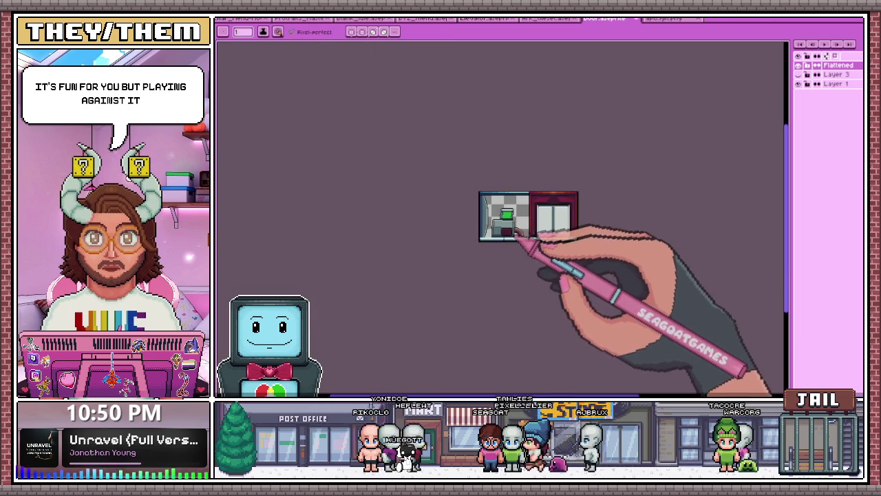
pyautogui.scroll(3, 501, 236)
pyautogui.scroll(2, 487, 239)
pyautogui.scroll(1, 487, 238)
pyautogui.scroll(-2, 487, 239)
pyautogui.scroll(1, 487, 239)
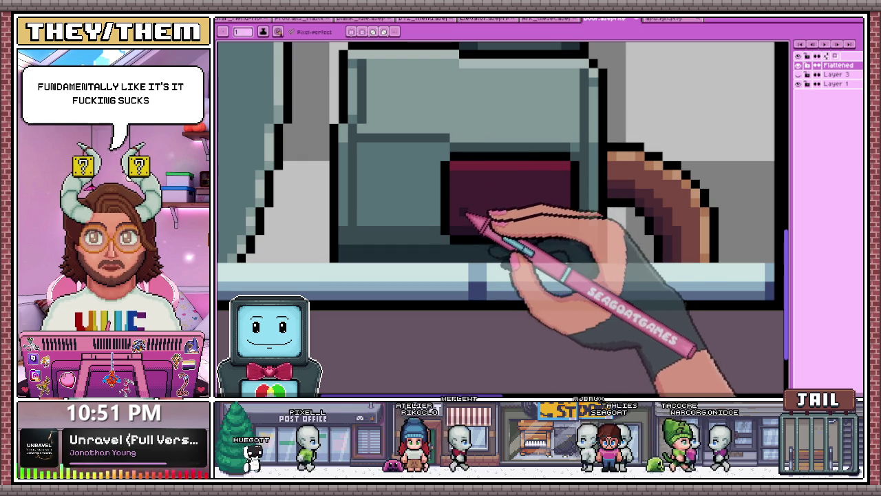
pyautogui.scroll(1, 460, 210)
pyautogui.scroll(-1, 506, 207)
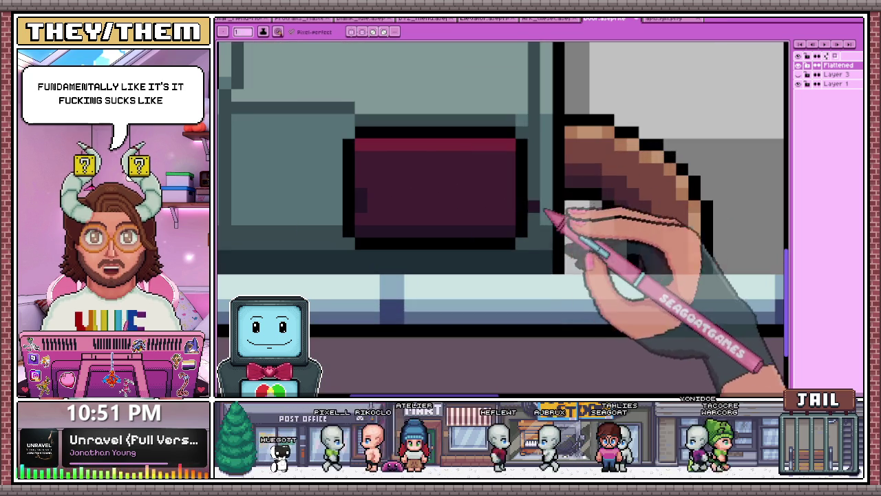
pyautogui.scroll(-1, 406, 254)
pyautogui.scroll(-1, 403, 252)
pyautogui.scroll(-1, 412, 253)
pyautogui.scroll(2, 413, 253)
pyautogui.scroll(2, 417, 250)
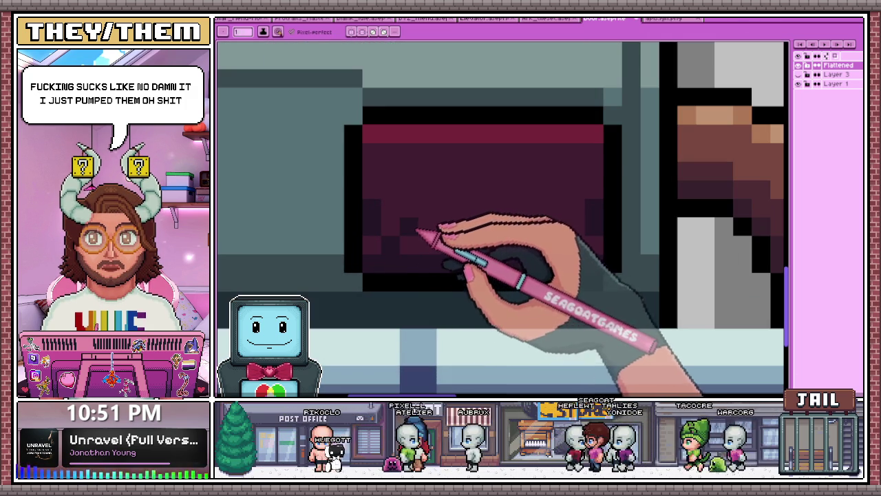
pyautogui.moveTo(444, 237); pyautogui.dragTo(559, 241)
pyautogui.scroll(-2, 559, 242)
pyautogui.scroll(-1, 515, 244)
pyautogui.scroll(-1, 507, 264)
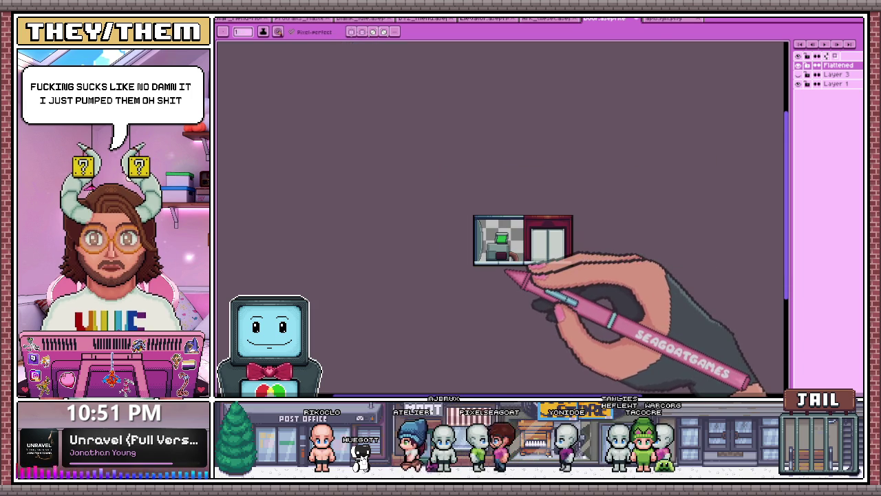
pyautogui.scroll(1, 501, 238)
pyautogui.scroll(-1, 506, 233)
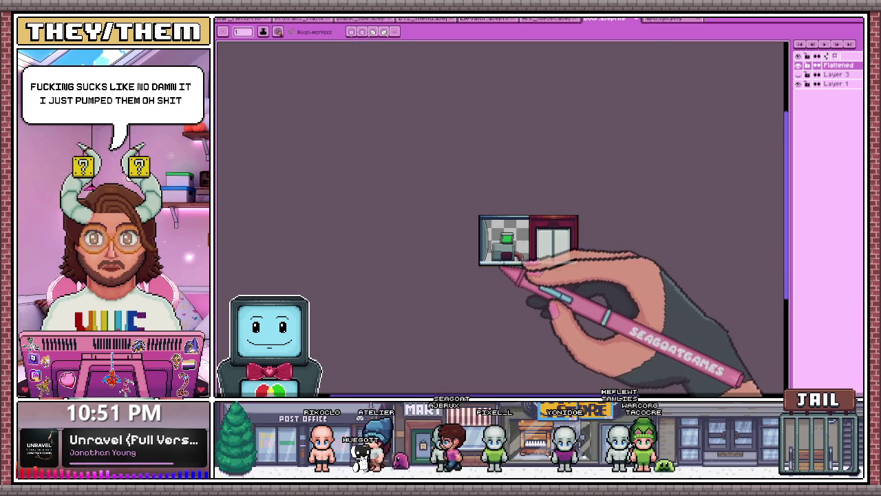
pyautogui.scroll(2, 516, 249)
pyautogui.scroll(1, 561, 243)
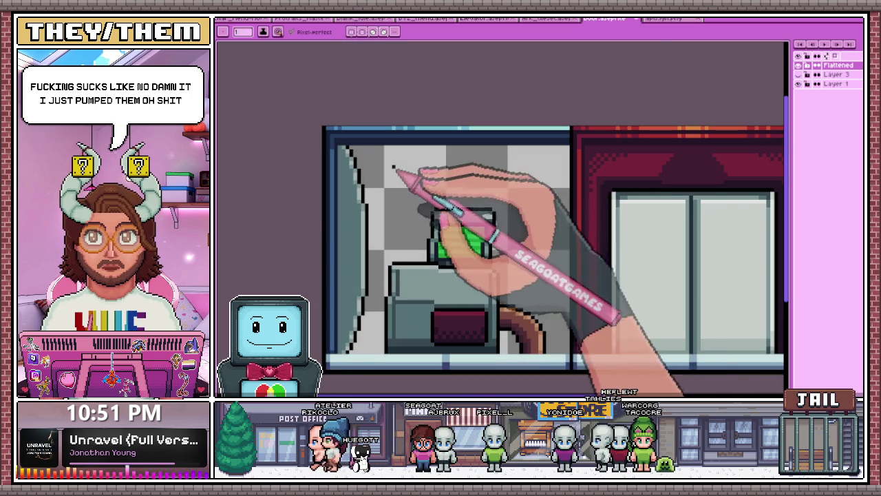
# Paint a dark navy line across the room's top inner edge, covering the light strip.
pyautogui.scroll(1, 600, 164)
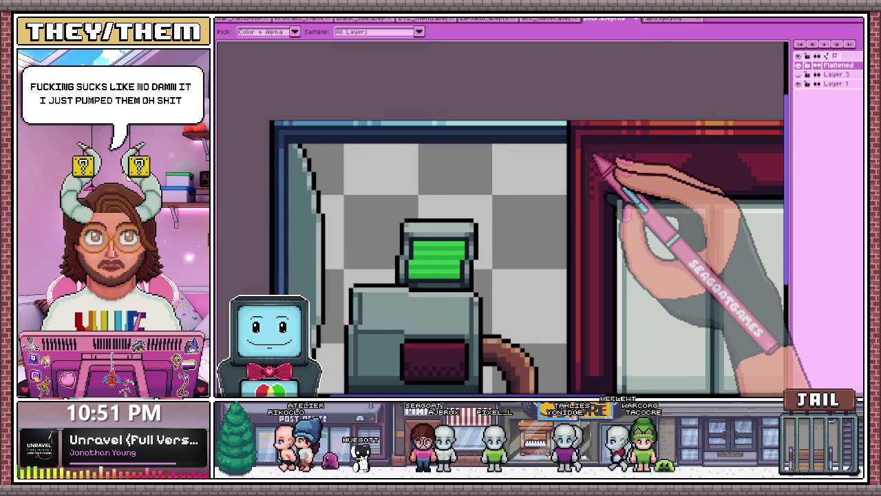
pyautogui.scroll(2, 316, 150)
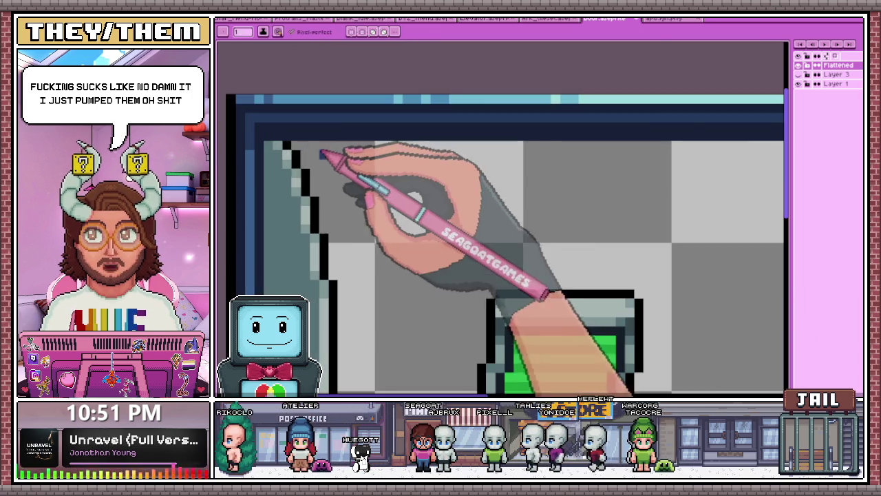
pyautogui.scroll(-2, 303, 146)
pyautogui.scroll(2, 364, 177)
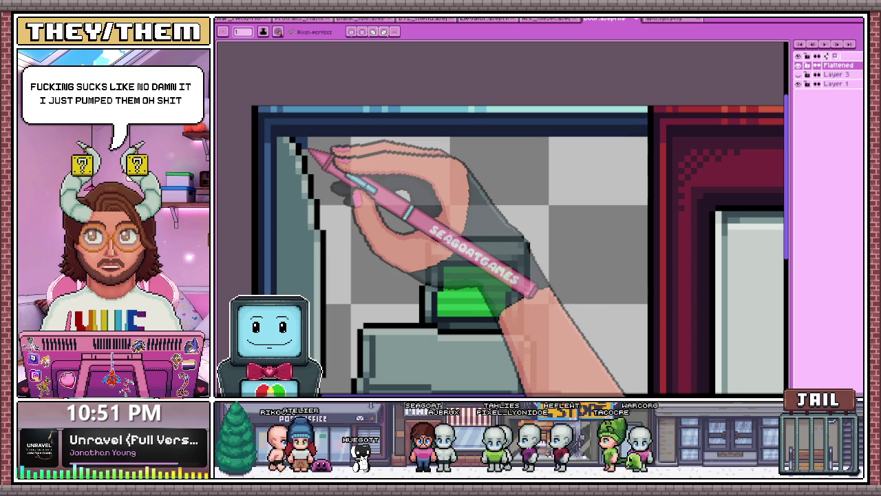
pyautogui.keyDown('shift'); pyautogui.click(551, 144); pyautogui.keyUp('shift')
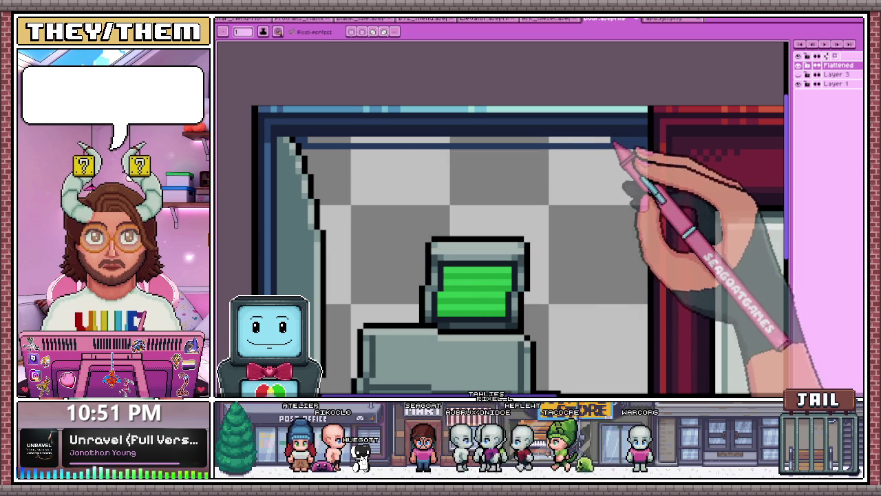
pyautogui.moveTo(498, 143); pyautogui.dragTo(315, 143)
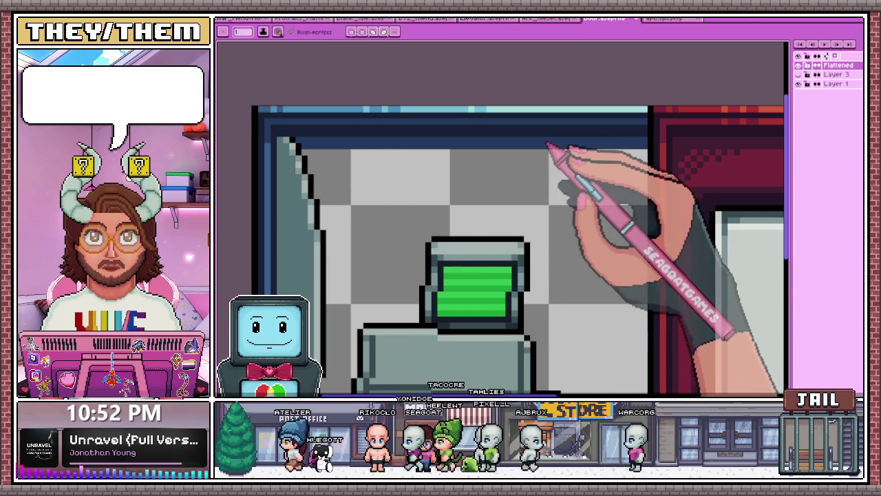
pyautogui.scroll(-1, 473, 167)
pyautogui.scroll(-2, 474, 168)
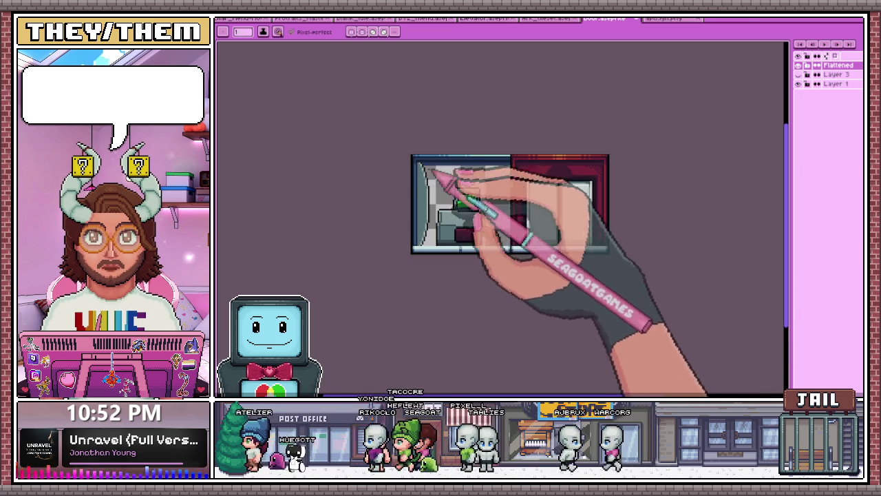
pyautogui.moveTo(435, 180); pyautogui.dragTo(439, 184)
# Zoom in and out around the grey terminal's front to frame the spot for the red button.
pyautogui.scroll(2, 479, 216)
pyautogui.scroll(2, 488, 207)
pyautogui.scroll(-2, 479, 191)
pyautogui.scroll(-1, 464, 186)
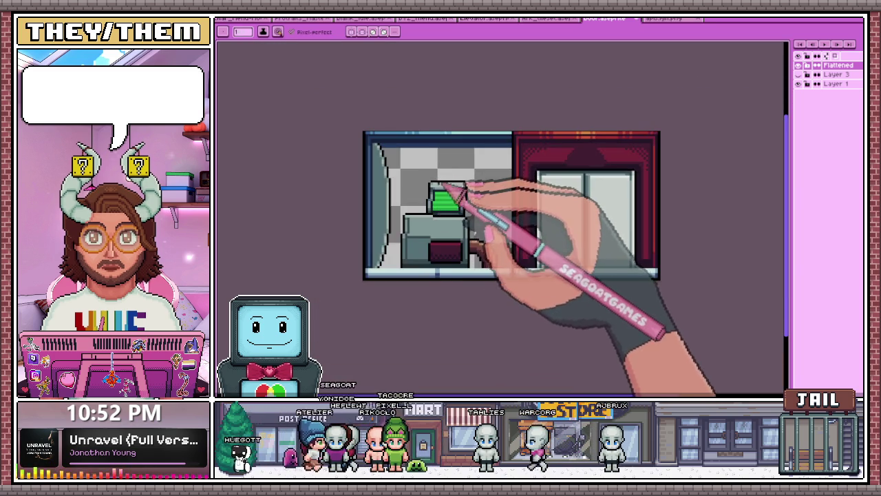
pyautogui.scroll(1, 443, 180)
pyautogui.scroll(-1, 429, 196)
pyautogui.scroll(2, 420, 206)
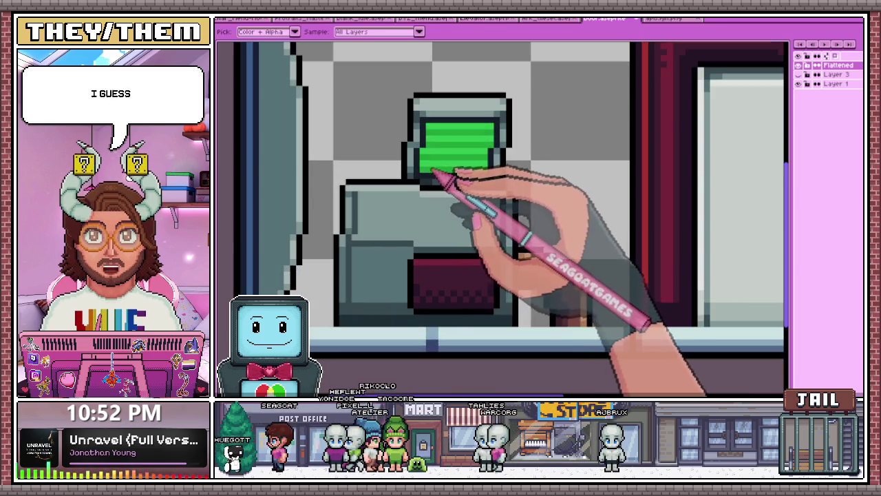
pyautogui.scroll(2, 432, 172)
pyautogui.scroll(-1, 430, 184)
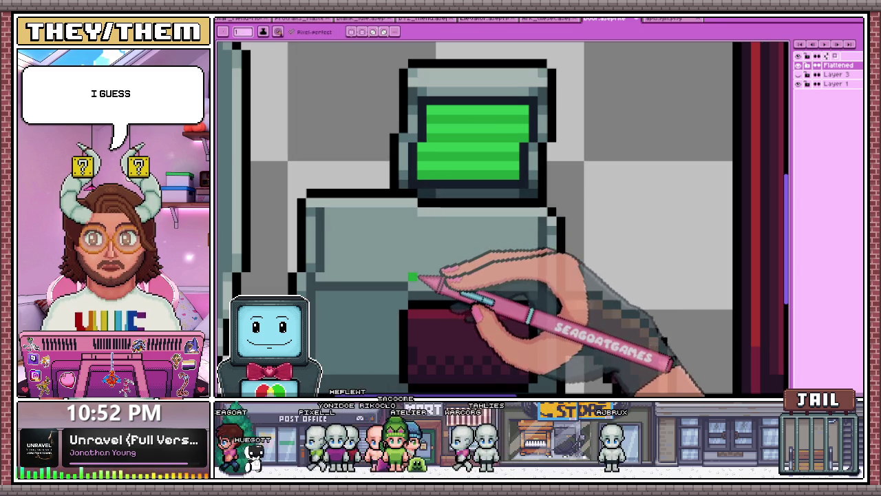
pyautogui.scroll(2, 416, 269)
pyautogui.scroll(-2, 422, 248)
pyautogui.scroll(1, 227, 124)
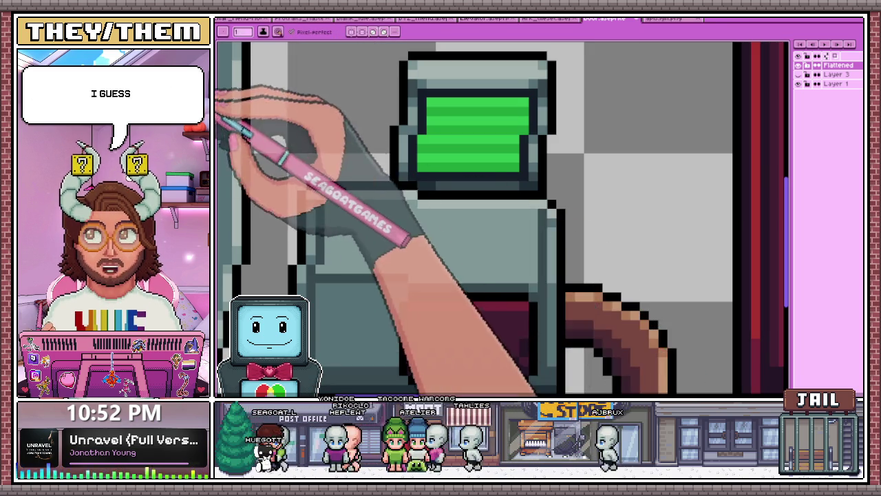
pyautogui.scroll(-2, 482, 172)
pyautogui.scroll(2, 323, 179)
pyautogui.scroll(1, 323, 179)
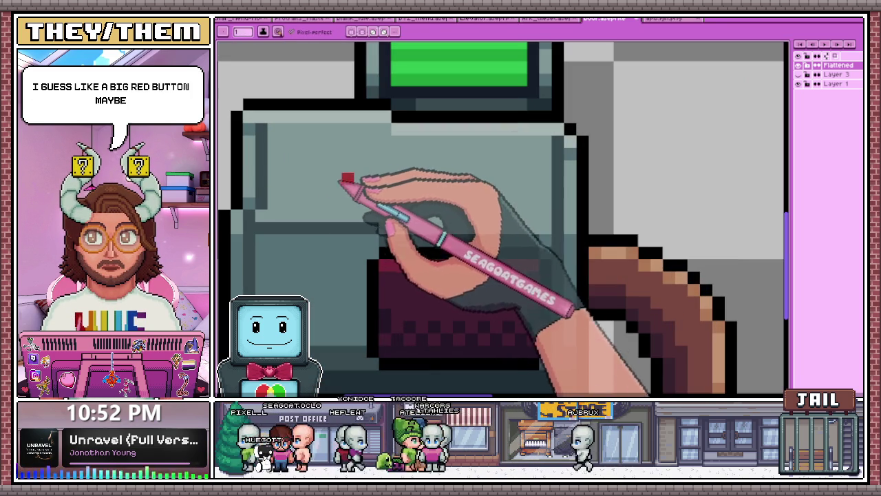
pyautogui.scroll(1, 324, 177)
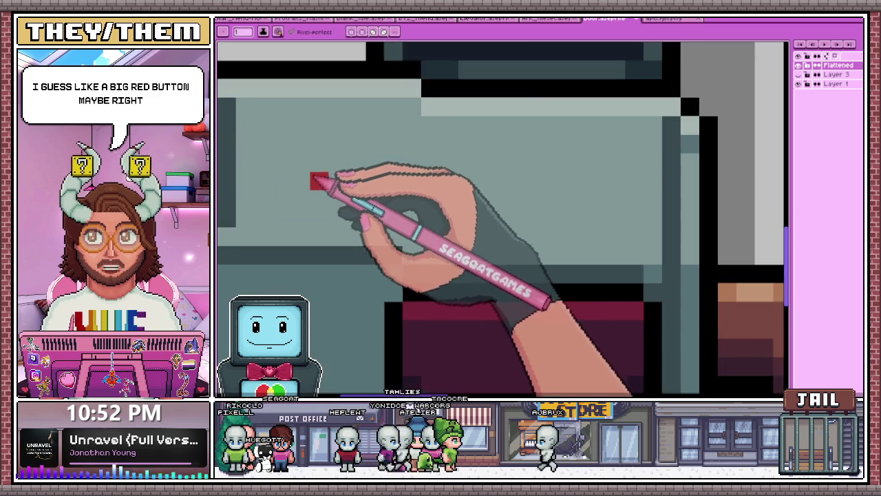
pyautogui.scroll(2, 298, 181)
pyautogui.scroll(-1, 335, 172)
pyautogui.scroll(-1, 393, 207)
pyautogui.scroll(1, 393, 282)
pyautogui.scroll(1, 398, 311)
pyautogui.scroll(1, 403, 252)
pyautogui.scroll(-2, 426, 271)
pyautogui.scroll(-1, 417, 255)
pyautogui.scroll(3, 422, 263)
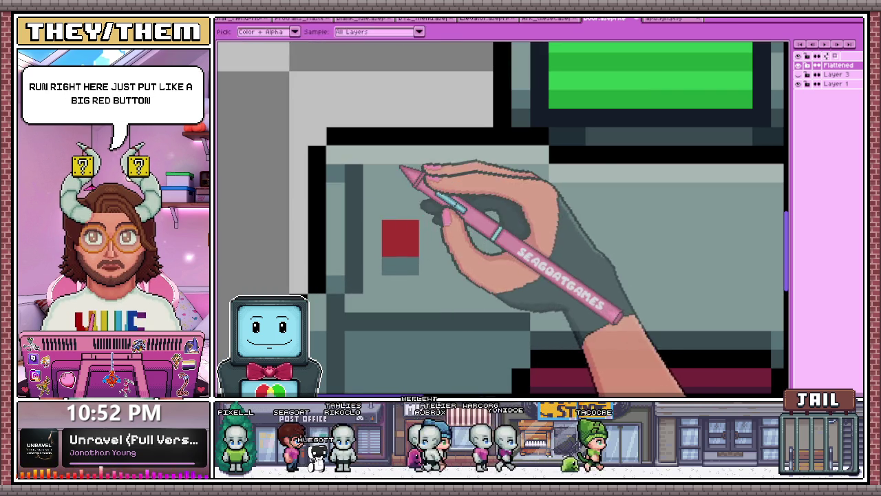
pyautogui.scroll(-3, 395, 217)
pyautogui.scroll(1, 443, 286)
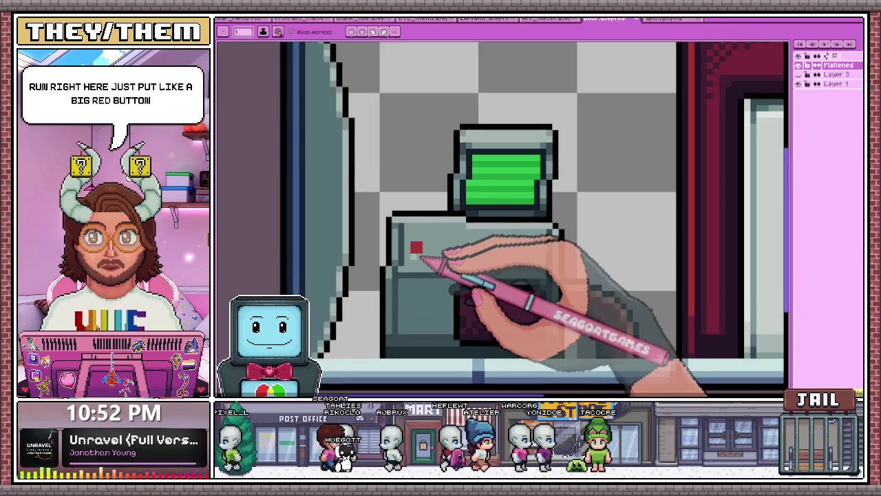
pyautogui.scroll(2, 419, 258)
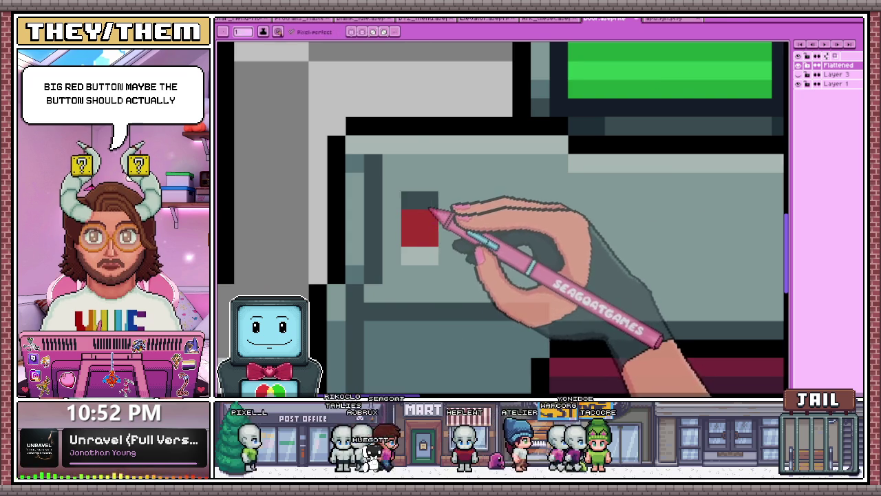
pyautogui.scroll(-2, 429, 208)
pyautogui.scroll(-2, 423, 236)
pyautogui.scroll(-2, 472, 295)
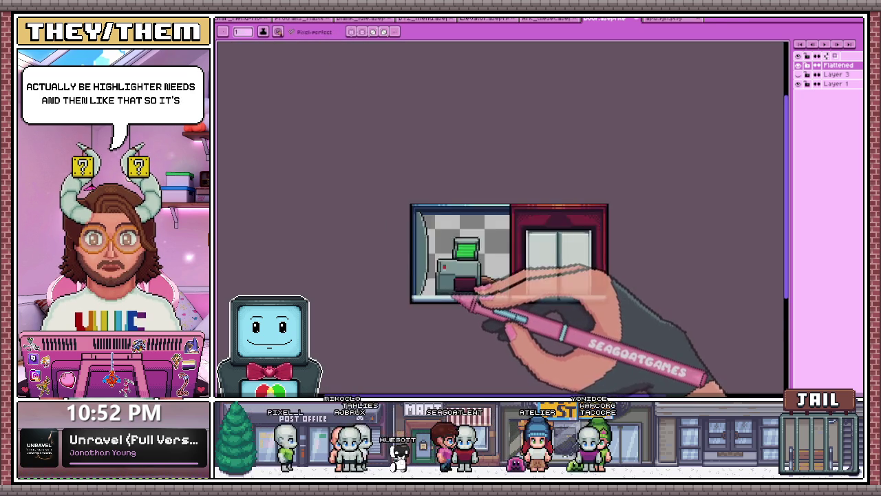
# Darken the area below the checker row on the terminal panel with the bucket fill (G).
pyautogui.scroll(2, 475, 293)
pyautogui.scroll(1, 466, 252)
pyautogui.scroll(1, 468, 244)
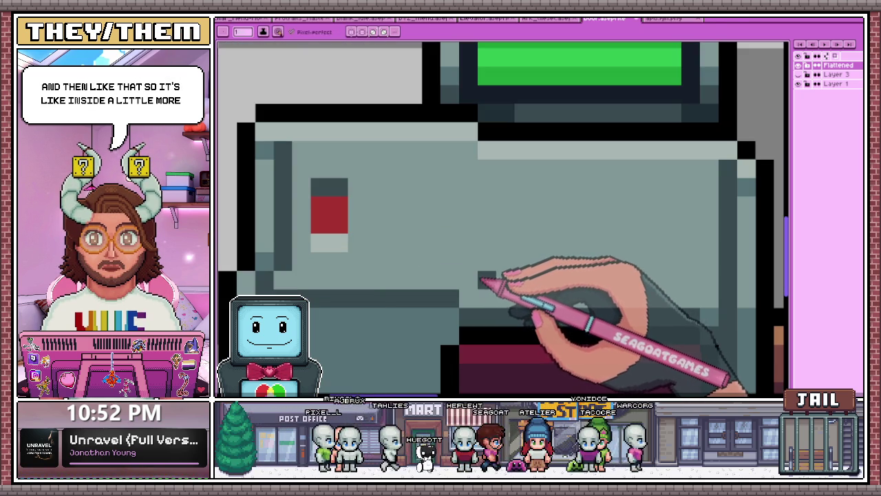
pyautogui.scroll(-3, 486, 268)
pyautogui.scroll(2, 457, 216)
pyautogui.scroll(1, 472, 230)
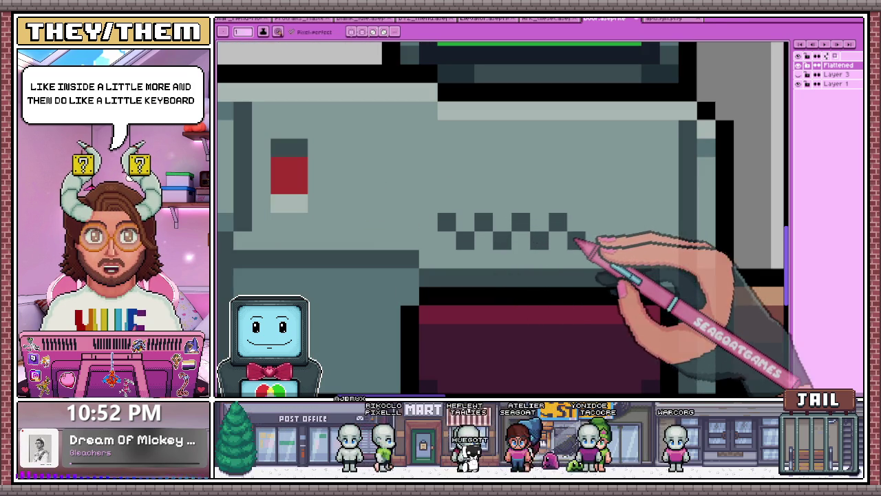
pyautogui.scroll(-2, 537, 239)
pyautogui.scroll(-1, 489, 263)
pyautogui.scroll(2, 492, 279)
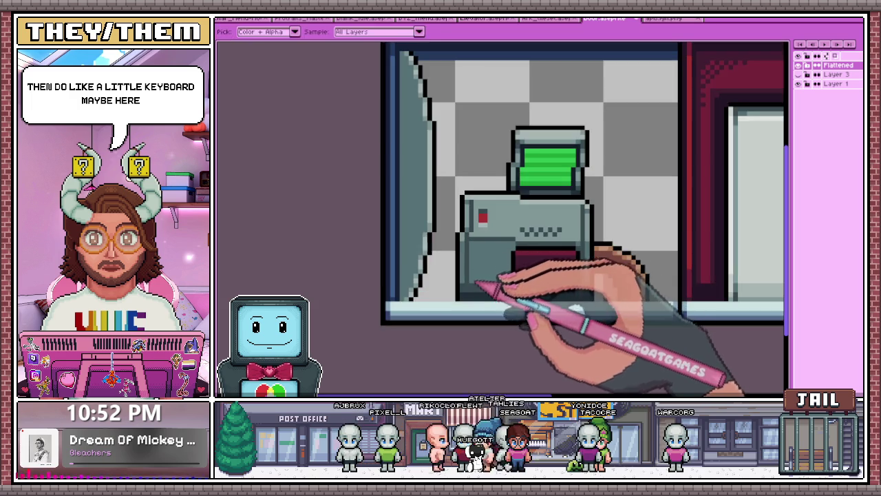
pyautogui.scroll(1, 478, 287)
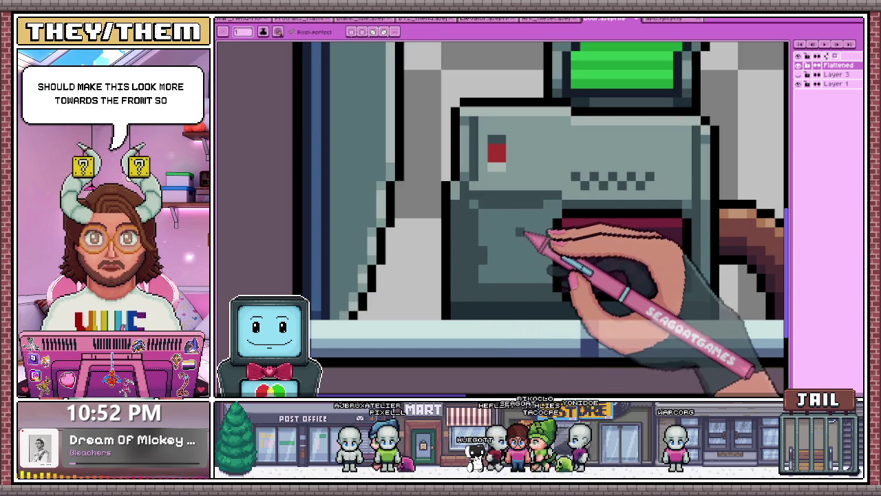
pyautogui.press('g')
pyautogui.scroll(-2, 506, 285)
pyautogui.scroll(-1, 499, 254)
pyautogui.scroll(1, 496, 254)
pyautogui.scroll(-4, 510, 272)
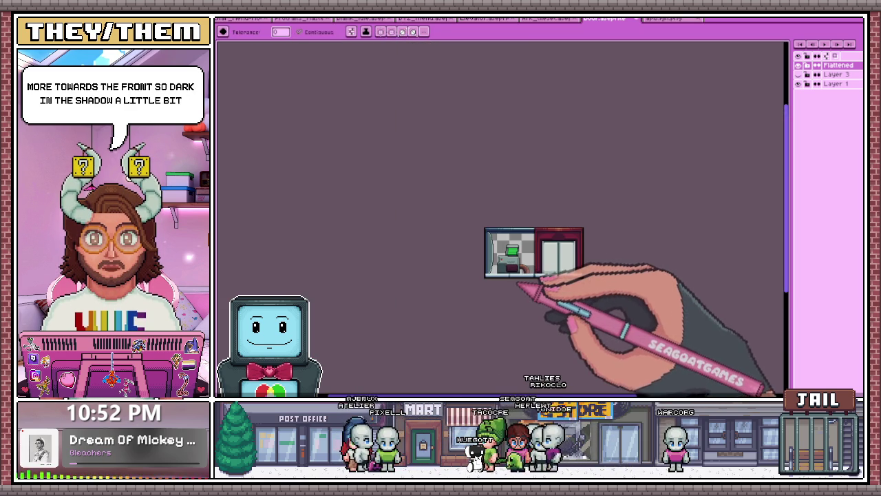
pyautogui.scroll(3, 516, 253)
pyautogui.scroll(1, 482, 237)
pyautogui.scroll(-1, 461, 237)
pyautogui.scroll(2, 469, 241)
pyautogui.scroll(-2, 475, 255)
pyautogui.scroll(-3, 490, 278)
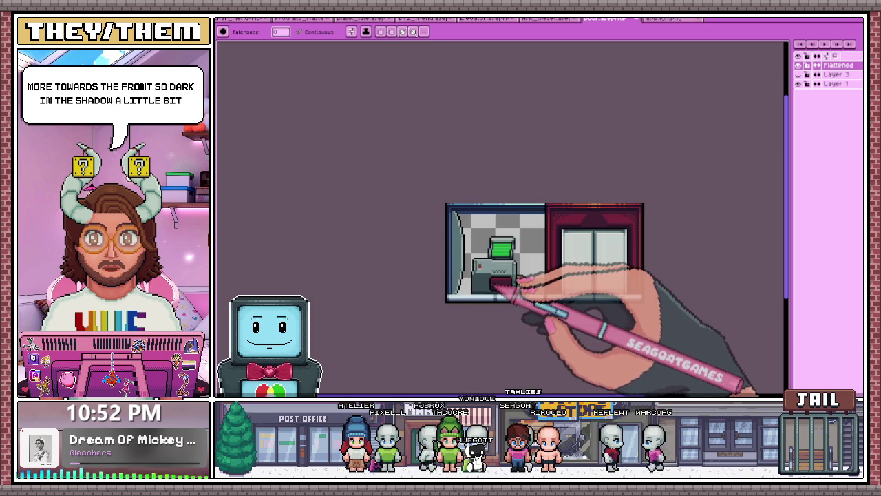
pyautogui.scroll(2, 506, 294)
pyautogui.scroll(2, 501, 285)
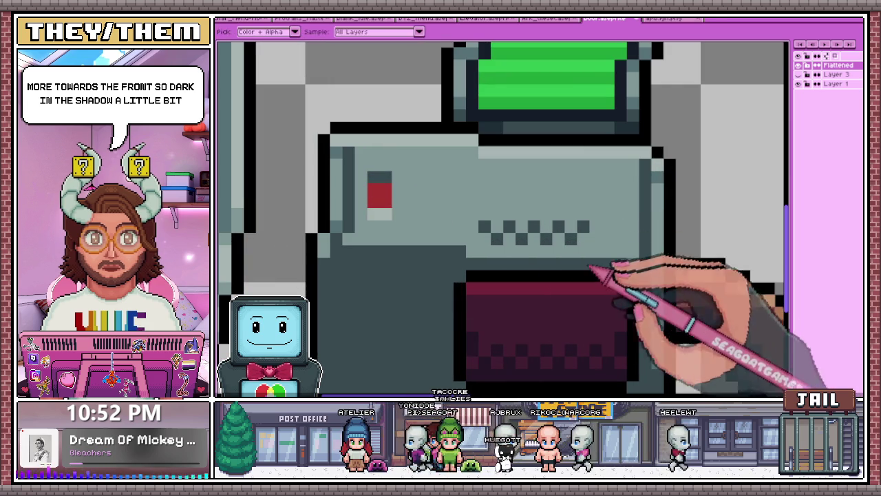
pyautogui.press('space')
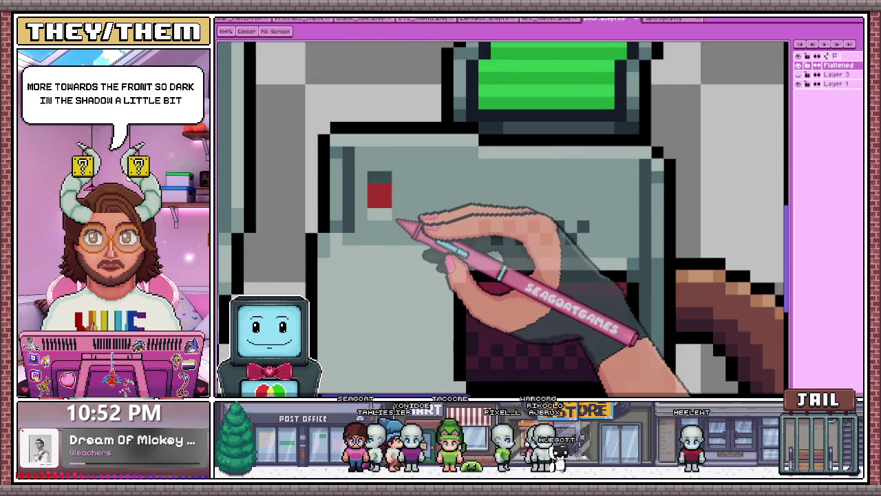
pyautogui.click(409, 265)
# With the pencil (B), draw an alternating dark checker row across the panel under the dark slot.
pyautogui.press('b')
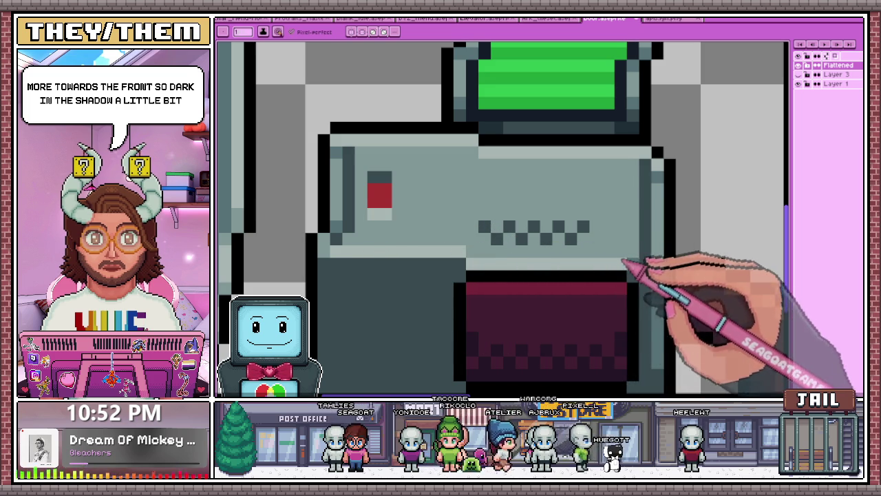
pyautogui.scroll(-2, 513, 265)
pyautogui.scroll(-3, 509, 282)
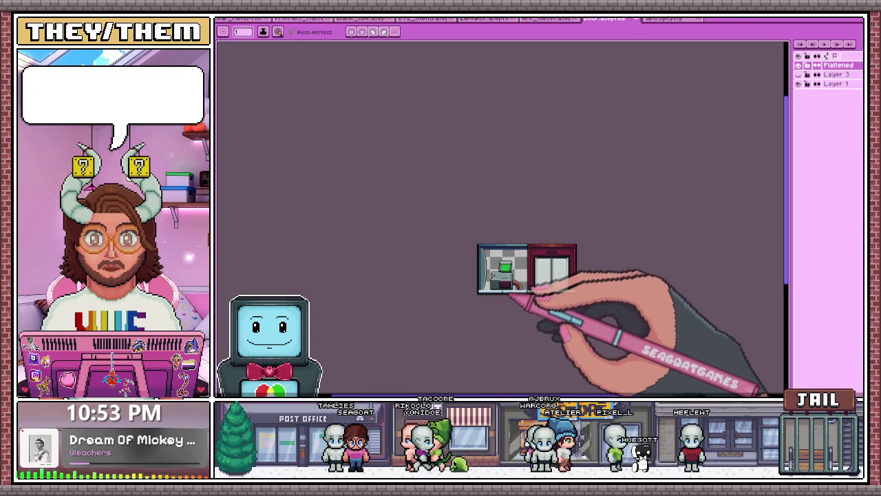
pyautogui.scroll(2, 513, 294)
pyautogui.scroll(3, 523, 272)
pyautogui.scroll(2, 495, 240)
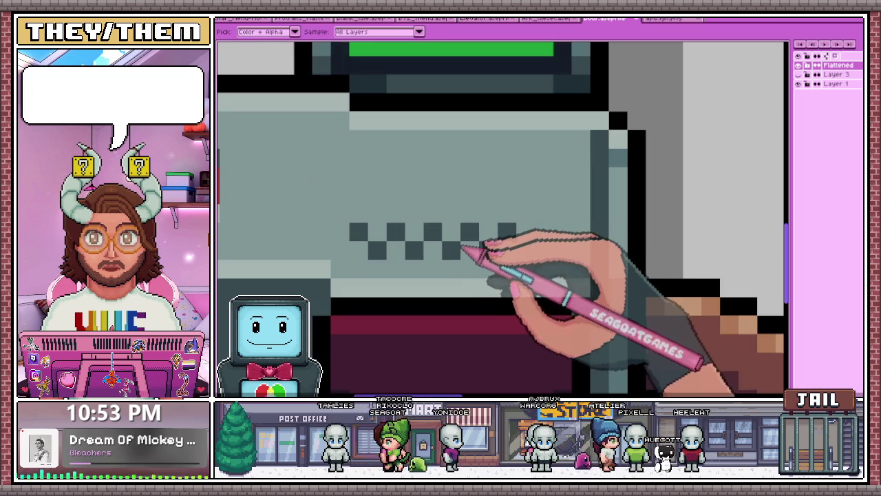
pyautogui.scroll(-2, 518, 241)
pyautogui.scroll(2, 481, 234)
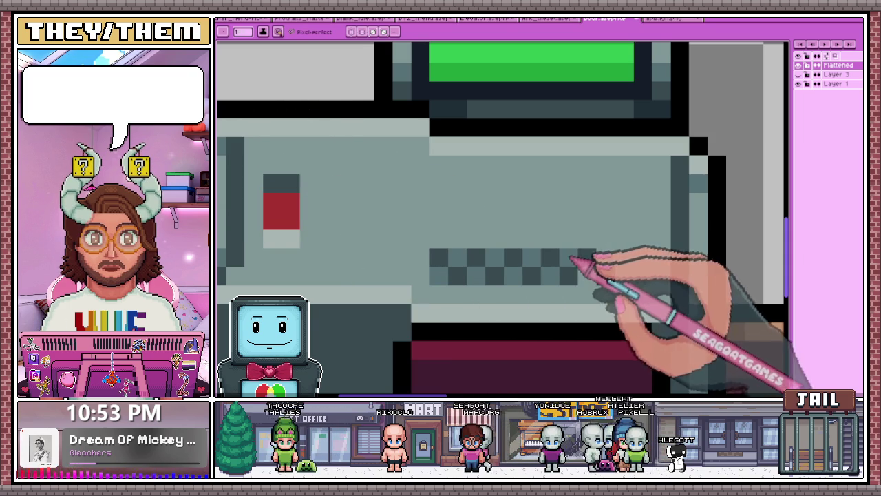
pyautogui.scroll(-1, 570, 261)
pyautogui.scroll(-2, 551, 272)
pyautogui.scroll(1, 538, 286)
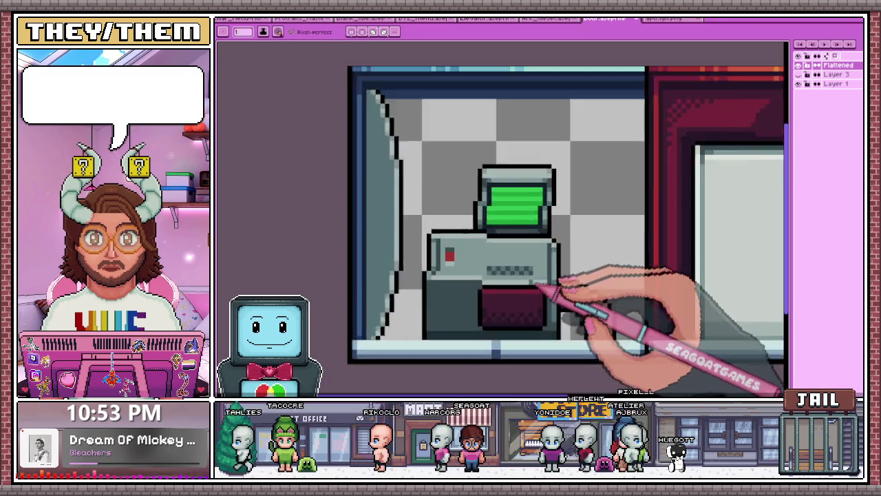
pyautogui.scroll(3, 537, 285)
pyautogui.scroll(-2, 544, 268)
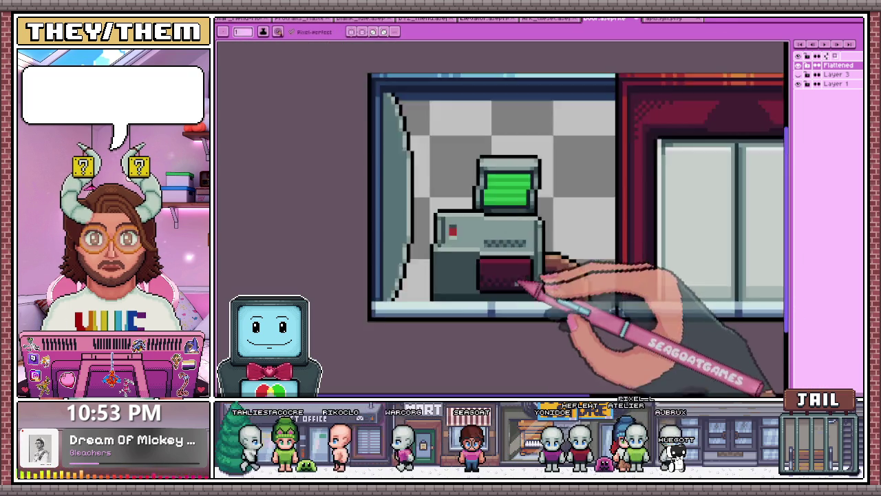
pyautogui.scroll(-1, 527, 278)
pyautogui.scroll(3, 527, 265)
pyautogui.scroll(2, 517, 255)
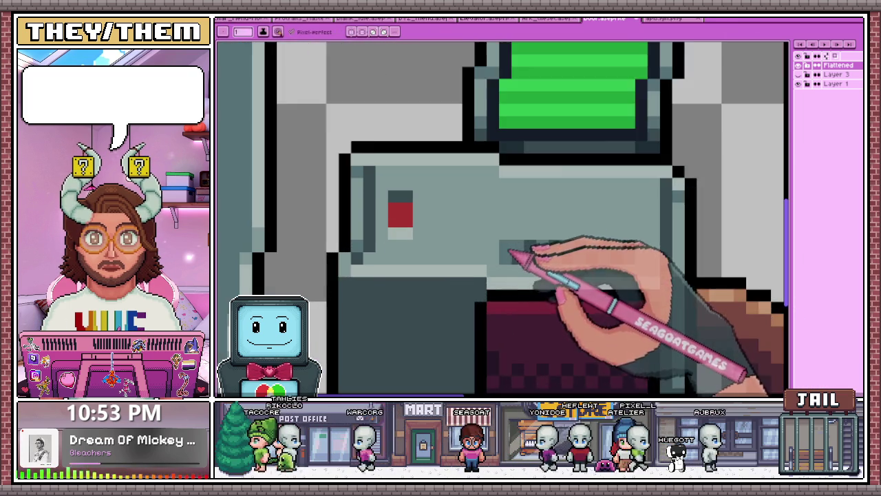
pyautogui.scroll(-1, 495, 254)
pyautogui.scroll(2, 468, 284)
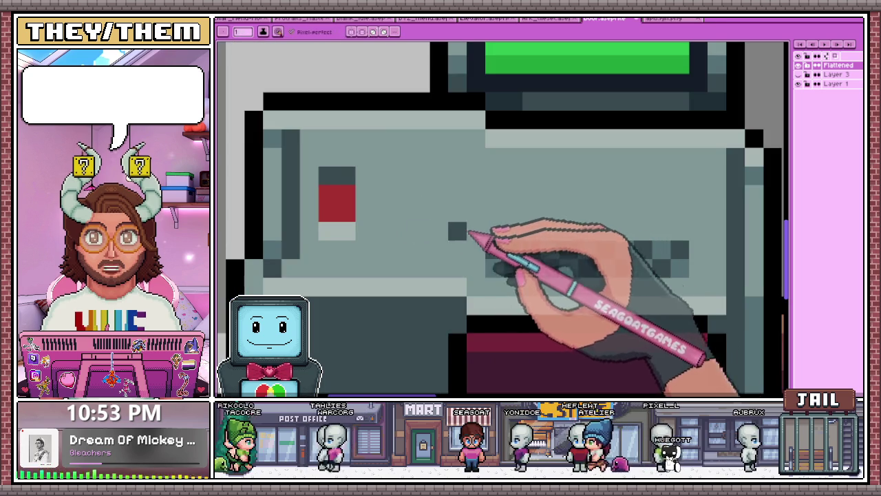
pyautogui.scroll(-1, 507, 236)
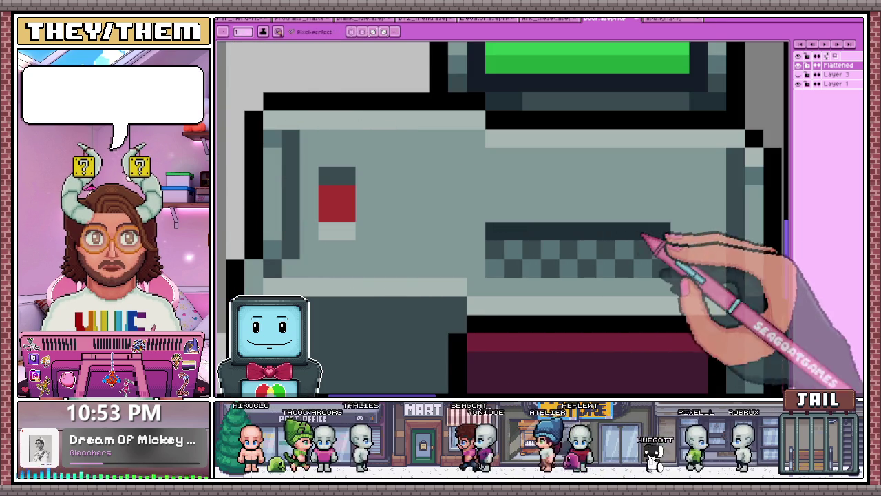
pyautogui.scroll(-1, 581, 252)
pyautogui.scroll(-1, 564, 282)
pyautogui.scroll(-1, 546, 279)
pyautogui.scroll(1, 560, 285)
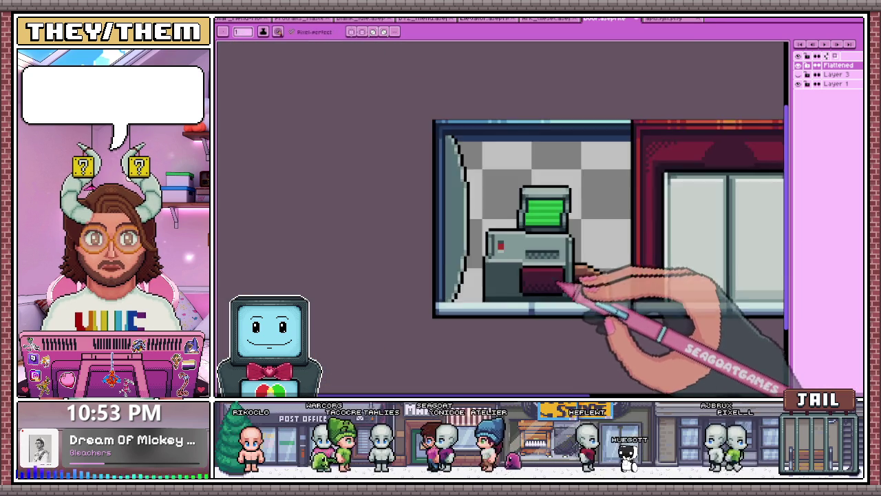
pyautogui.scroll(2, 531, 254)
pyautogui.moveTo(475, 239); pyautogui.dragTo(606, 238)
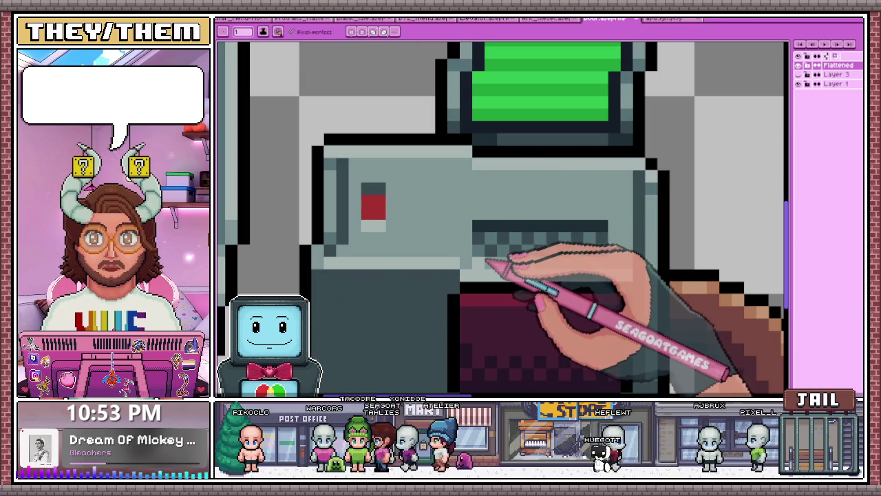
# Sample a colour from the terminal drawing with the Alt eyedropper.
pyautogui.scroll(-2, 530, 269)
pyautogui.scroll(-2, 568, 295)
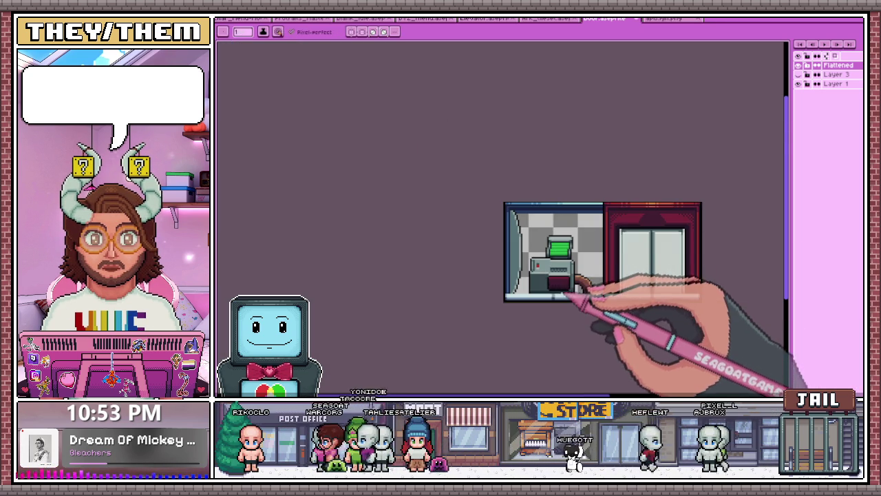
pyautogui.scroll(1, 575, 283)
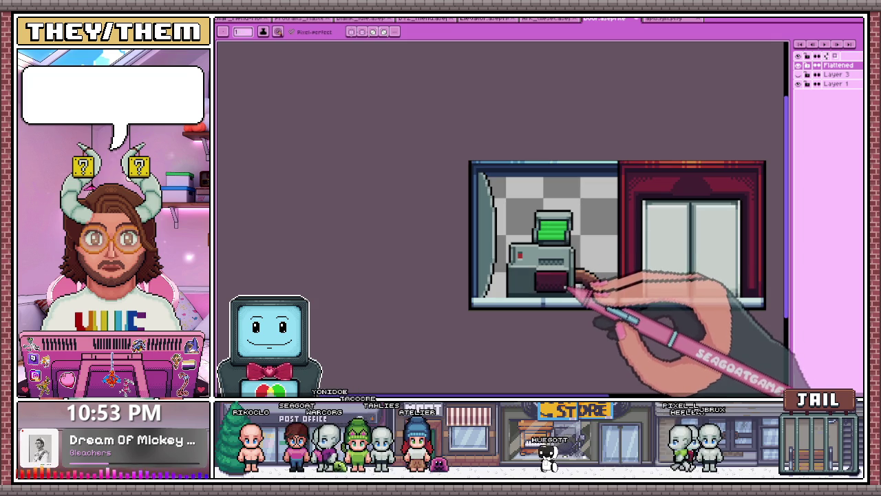
pyautogui.scroll(1, 557, 304)
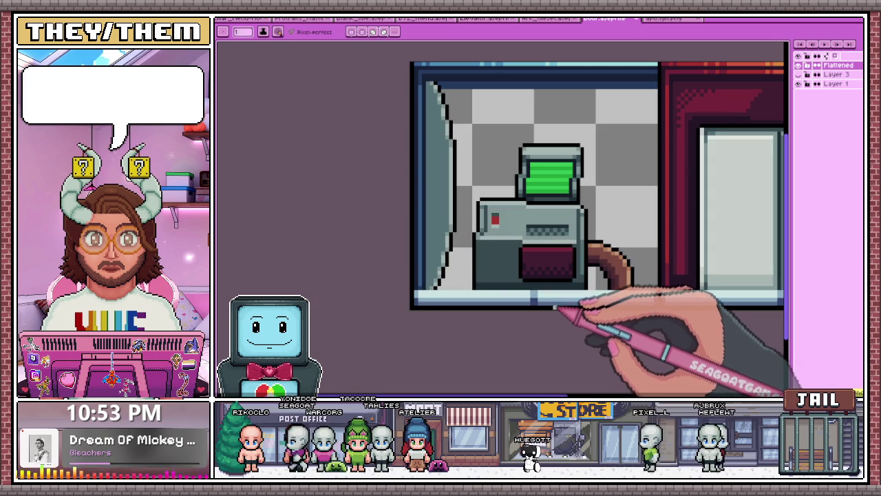
pyautogui.scroll(1, 527, 193)
pyautogui.scroll(-1, 482, 262)
pyautogui.scroll(-1, 485, 245)
pyautogui.scroll(1, 506, 251)
pyautogui.scroll(-1, 507, 246)
pyautogui.scroll(-1, 464, 240)
pyautogui.scroll(2, 509, 218)
pyautogui.scroll(3, 508, 218)
pyautogui.scroll(-3, 508, 212)
pyautogui.scroll(1, 491, 197)
pyautogui.scroll(1, 456, 287)
pyautogui.press('alt')
pyautogui.scroll(-1, 449, 282)
pyautogui.scroll(2, 444, 291)
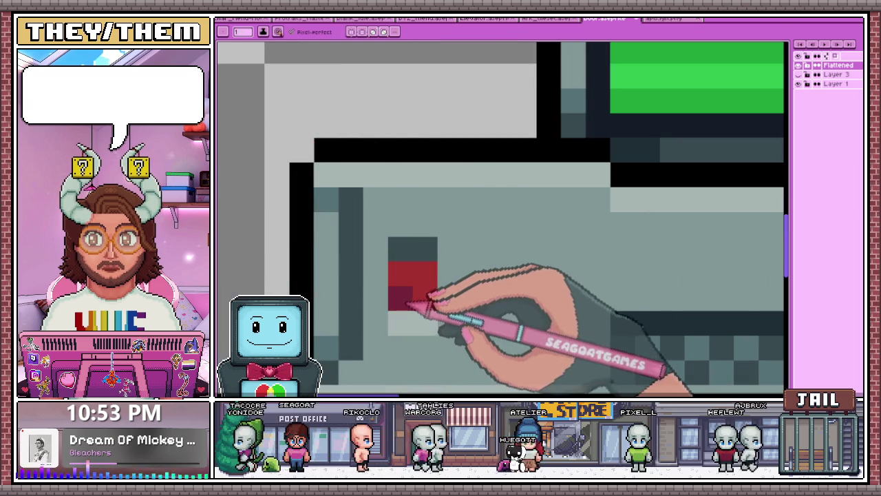
pyautogui.scroll(-3, 420, 296)
pyautogui.scroll(-2, 468, 282)
pyautogui.scroll(-1, 475, 295)
pyautogui.scroll(2, 466, 295)
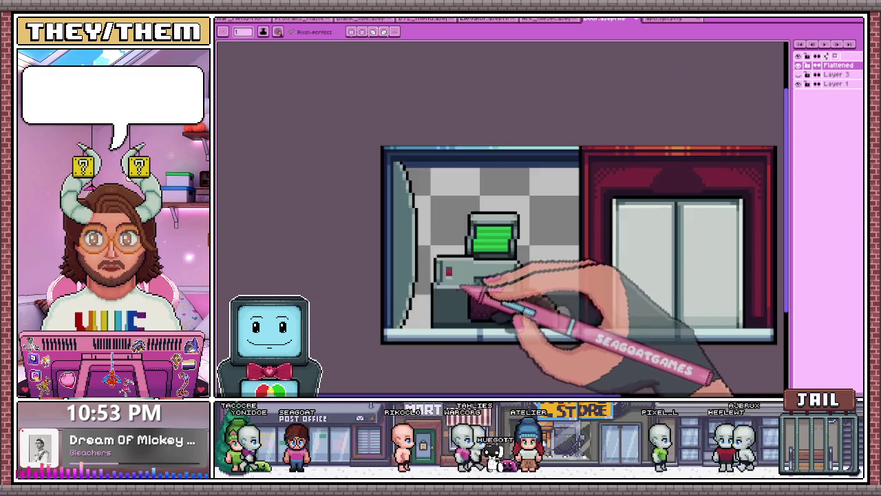
pyautogui.scroll(2, 459, 282)
pyautogui.scroll(-2, 460, 269)
pyautogui.scroll(2, 480, 258)
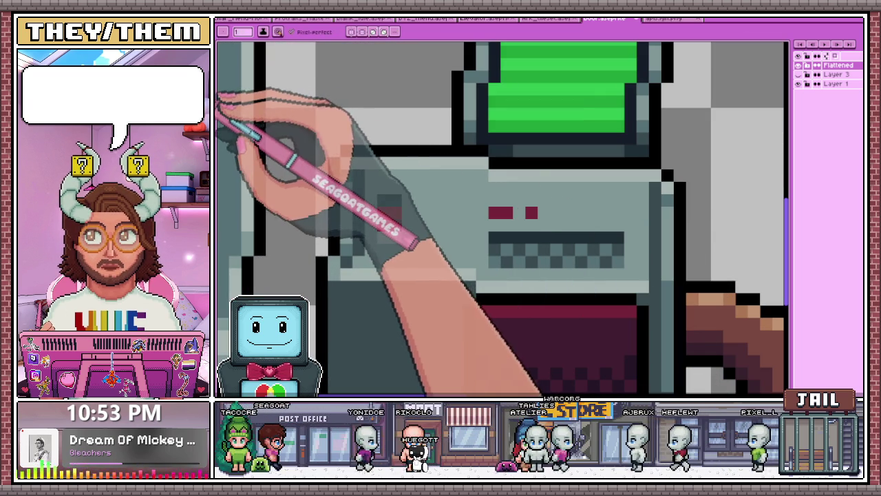
# Sample colours and add green lights with lighter green tops to the panel's light row.
pyautogui.press('alt')
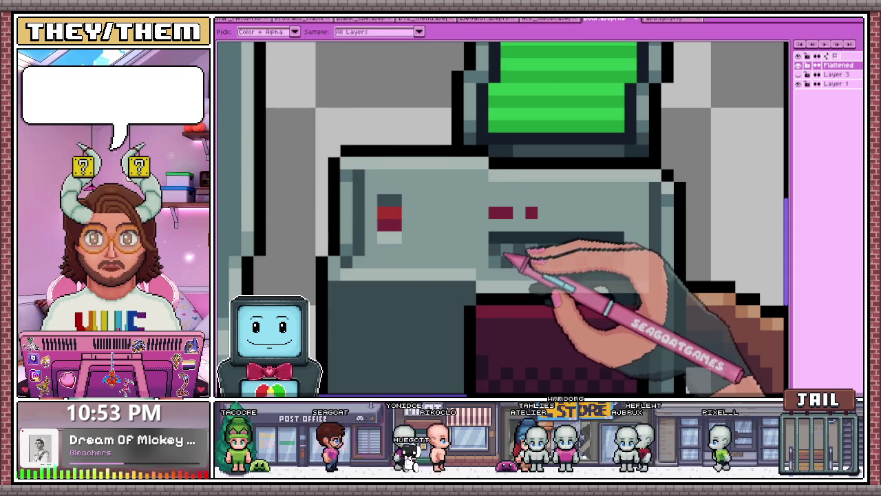
pyautogui.click(593, 213)
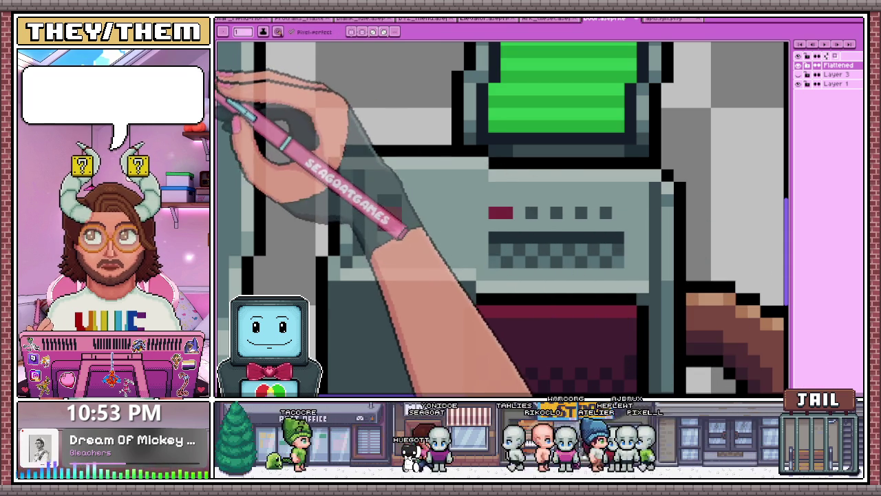
pyautogui.click(532, 212)
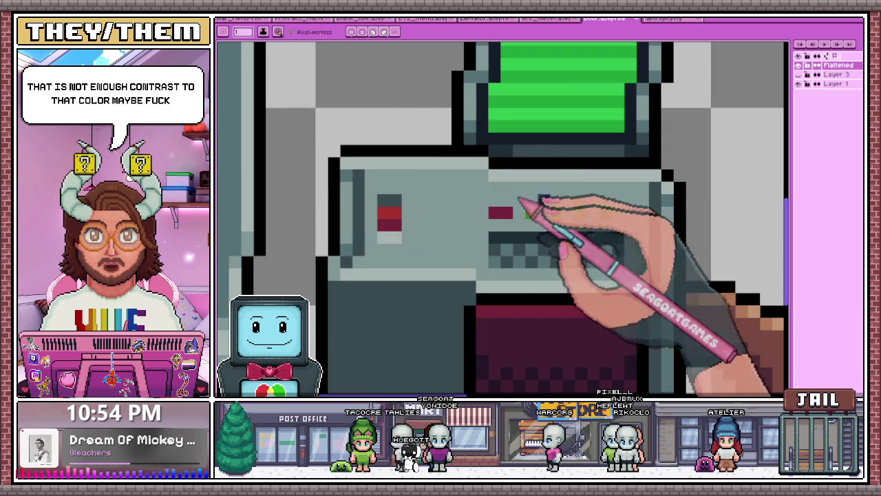
pyautogui.scroll(-3, 558, 215)
pyautogui.scroll(4, 482, 227)
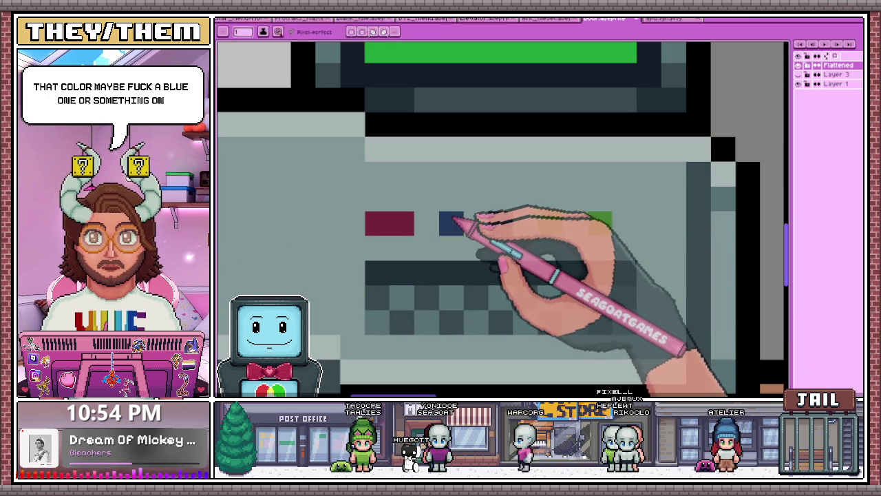
pyautogui.click(426, 174)
pyautogui.click(452, 194)
# Paint the first light in the row red.
pyautogui.scroll(-2, 440, 207)
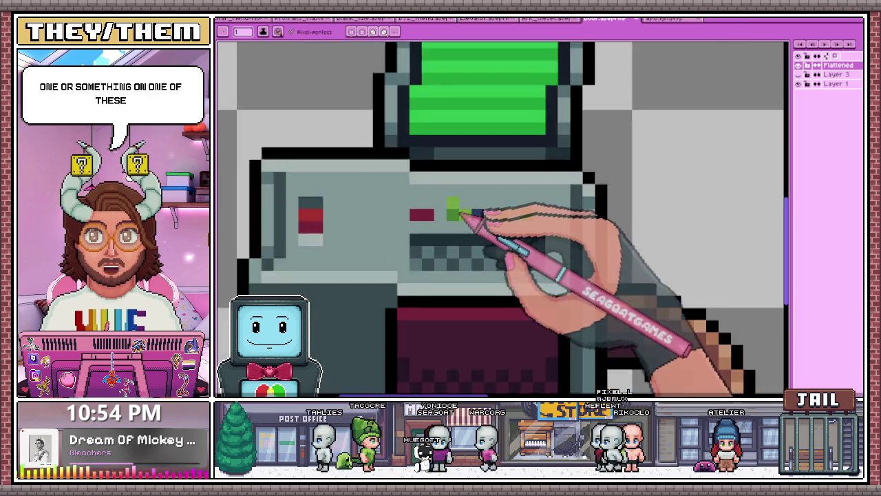
pyautogui.scroll(2, 413, 225)
pyautogui.click(379, 194)
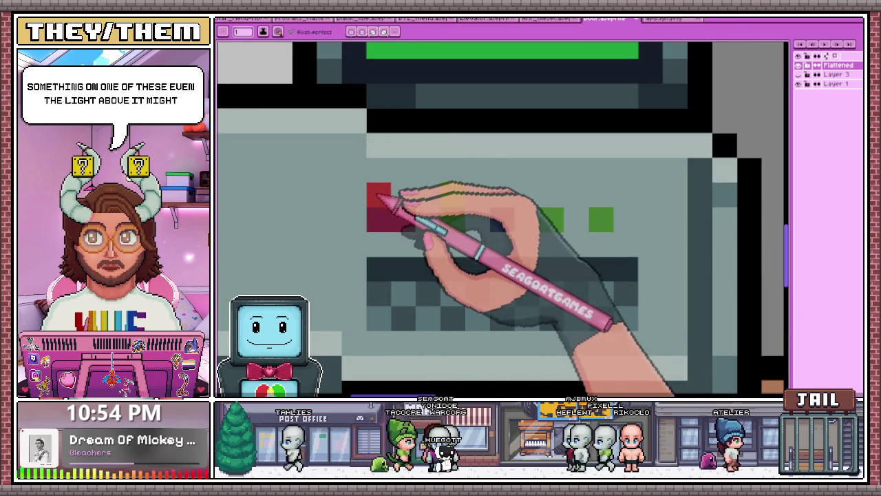
pyautogui.click(452, 219)
pyautogui.scroll(-2, 435, 207)
pyautogui.scroll(-2, 437, 210)
pyautogui.scroll(3, 433, 208)
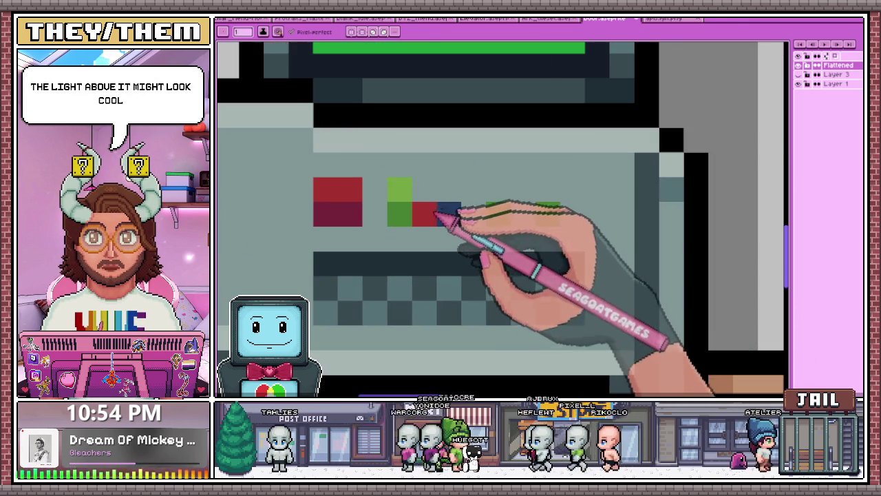
# Give the blue and second green lights lighter tops and make the rightmost light orange.
pyautogui.click(449, 190)
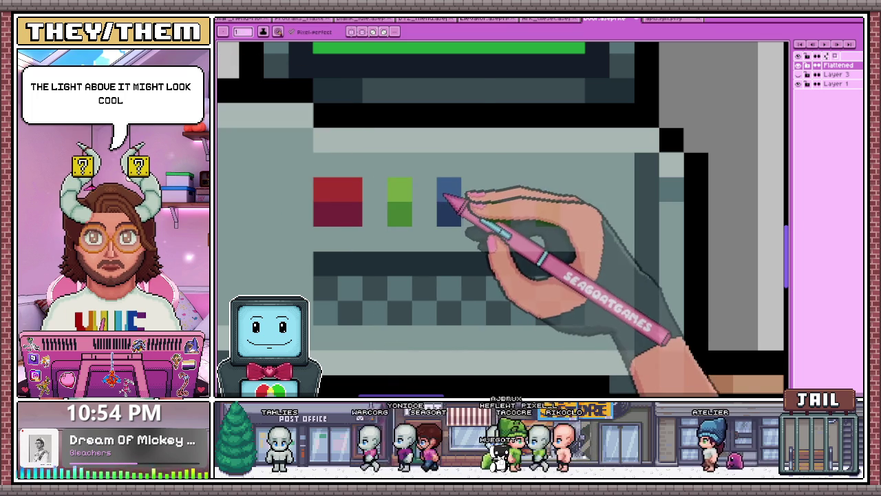
pyautogui.click(497, 190)
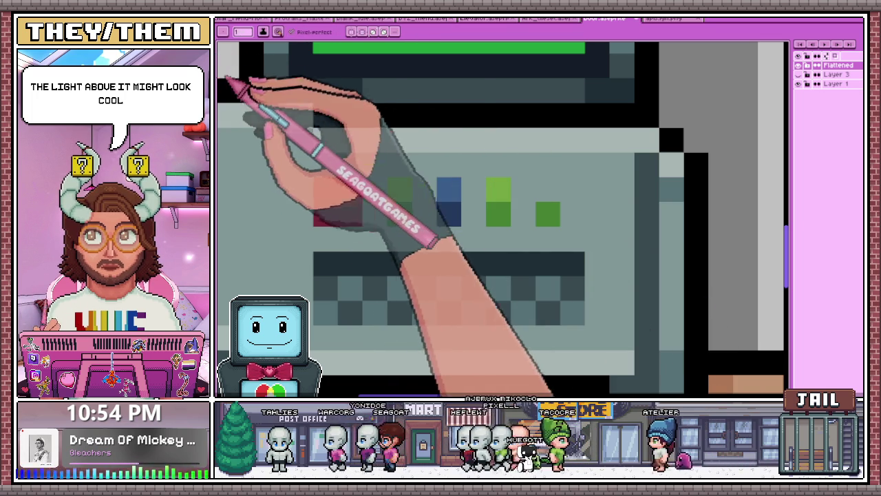
pyautogui.click(548, 190)
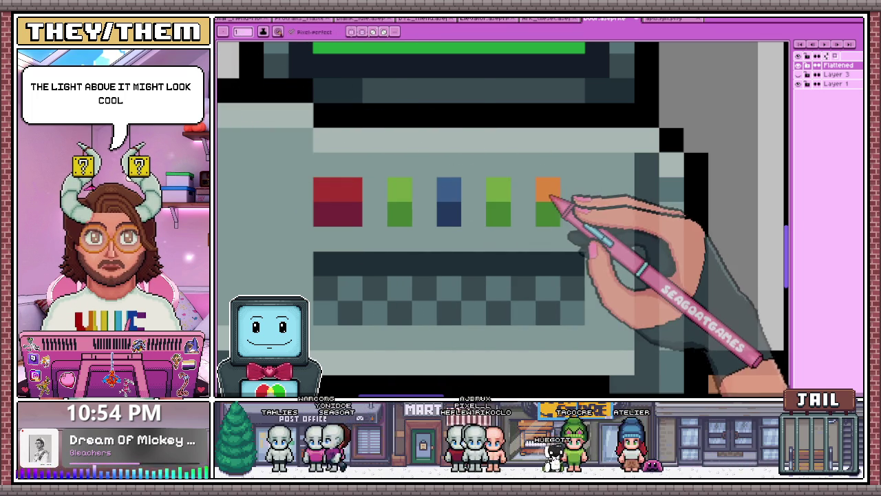
pyautogui.click(548, 213)
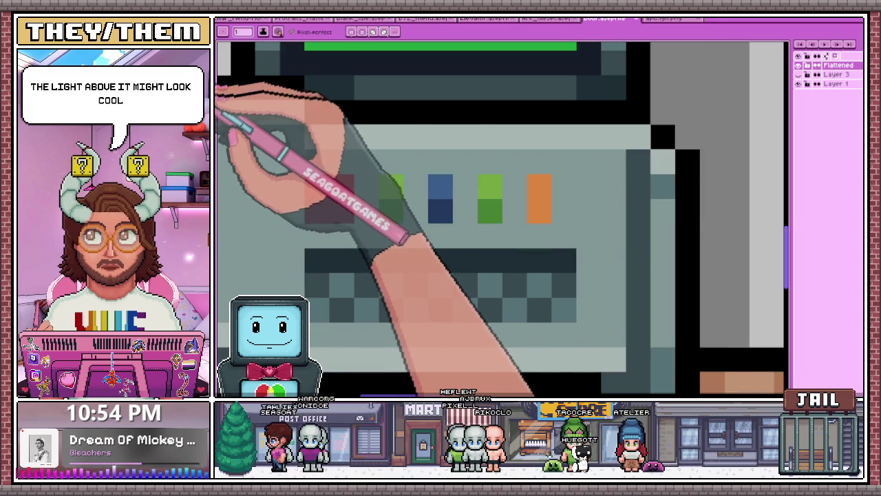
pyautogui.scroll(-3, 560, 232)
pyautogui.scroll(-2, 570, 245)
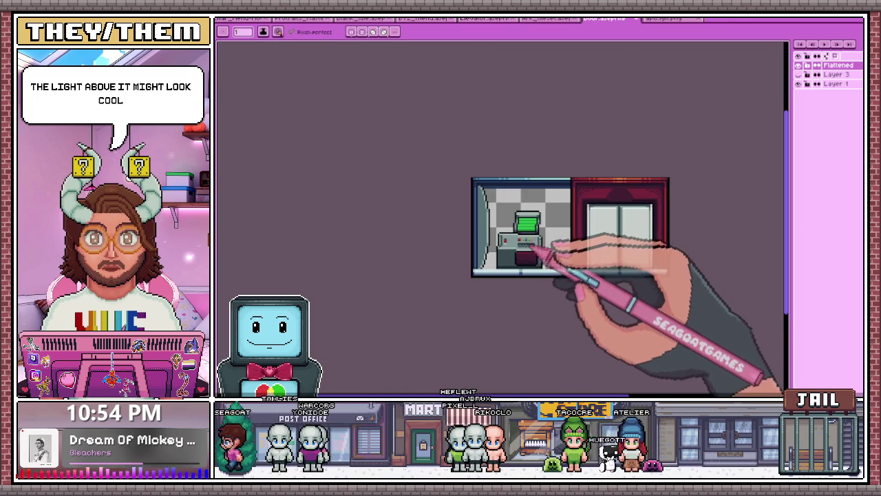
pyautogui.scroll(1, 536, 256)
pyautogui.scroll(1, 548, 259)
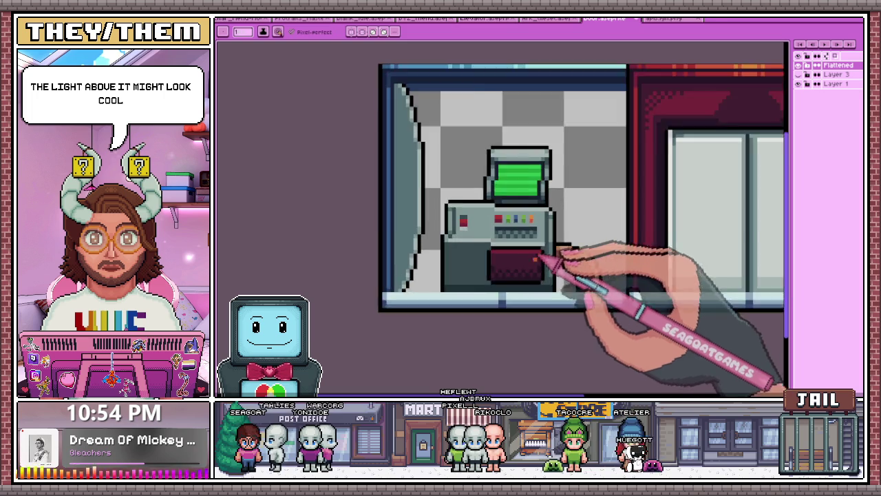
pyautogui.scroll(1, 557, 250)
pyautogui.scroll(1, 535, 244)
pyautogui.scroll(2, 475, 206)
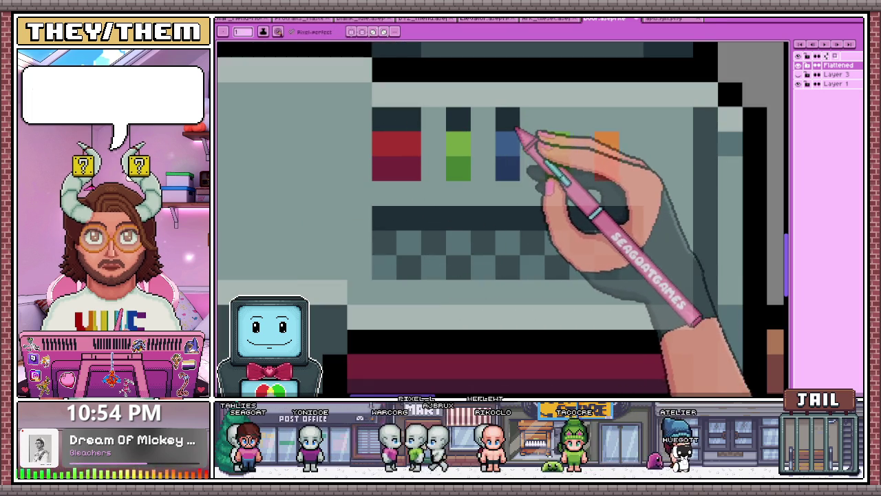
# Zoom in and out over the coloured light row to inspect its dark and light shading.
pyautogui.scroll(-2, 495, 188)
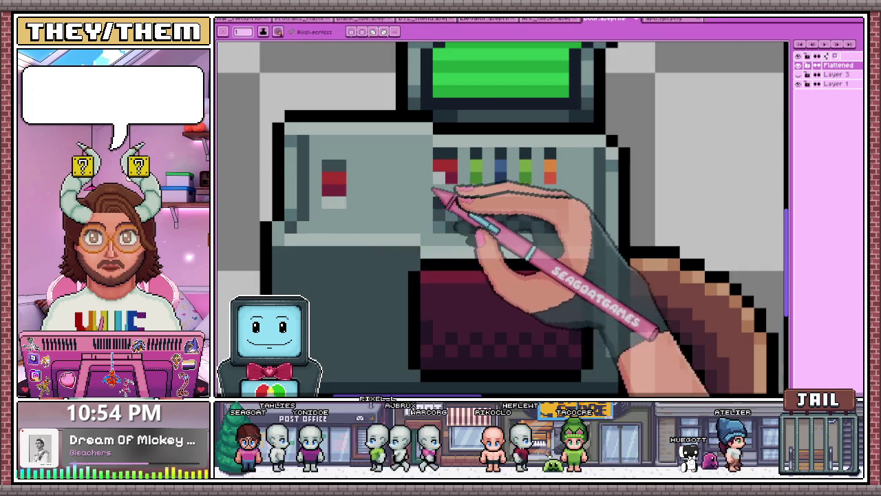
pyautogui.scroll(2, 440, 194)
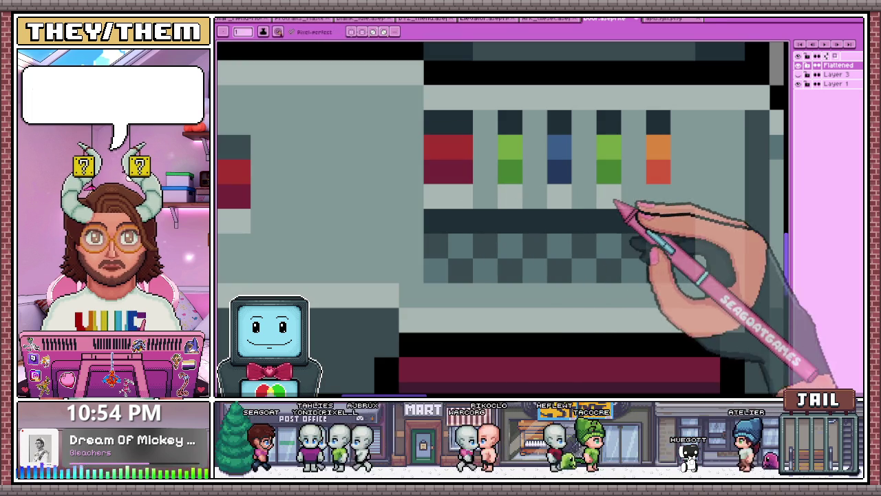
pyautogui.scroll(-2, 663, 203)
pyautogui.scroll(-2, 496, 227)
pyautogui.scroll(-3, 559, 245)
pyautogui.scroll(1, 558, 249)
pyautogui.scroll(2, 547, 237)
pyautogui.scroll(1, 537, 230)
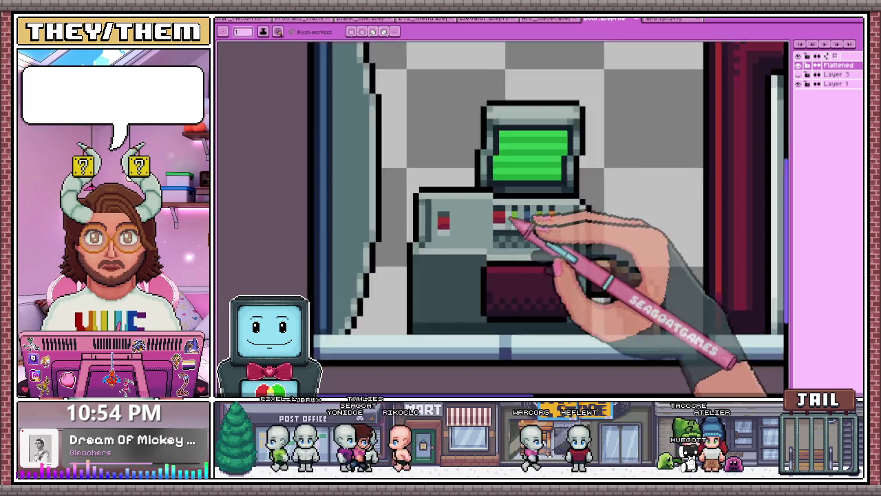
pyautogui.scroll(1, 527, 227)
pyautogui.scroll(1, 516, 207)
pyautogui.scroll(-2, 521, 211)
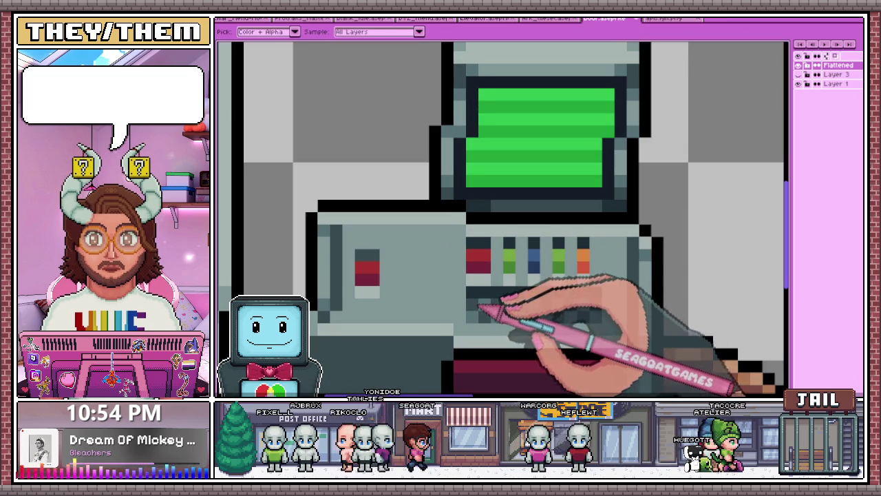
pyautogui.scroll(1, 480, 308)
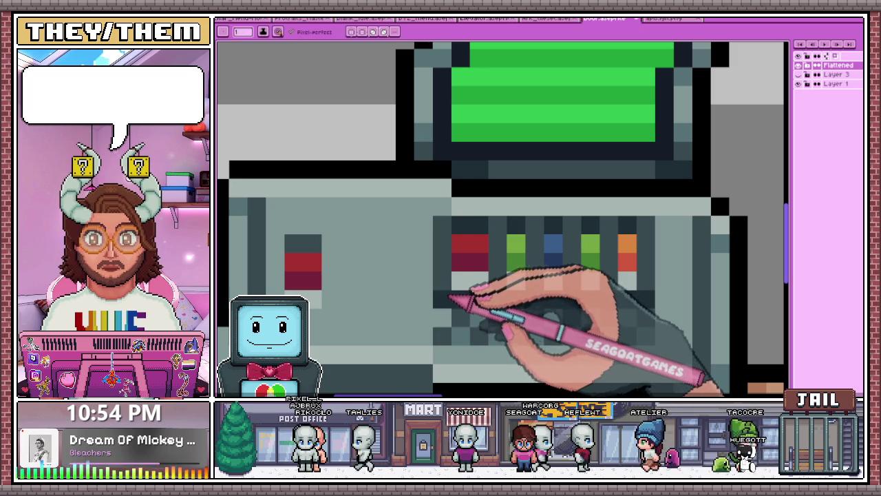
pyautogui.scroll(-4, 475, 296)
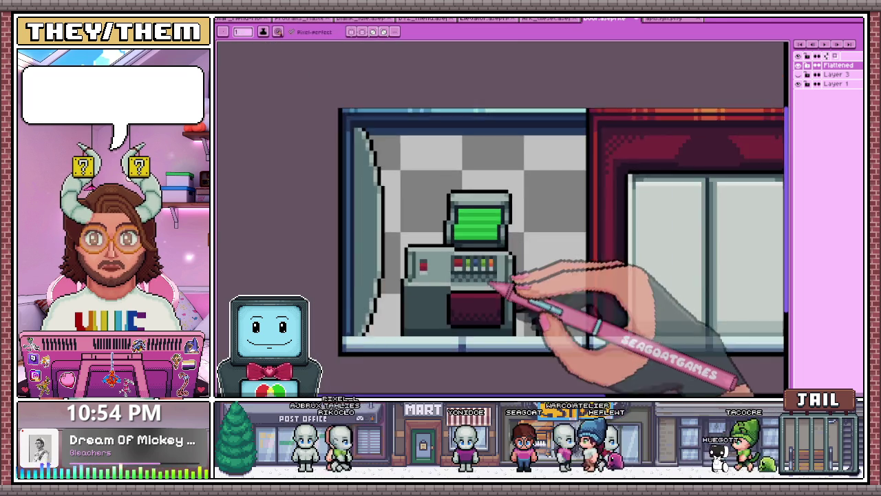
pyautogui.scroll(-2, 499, 290)
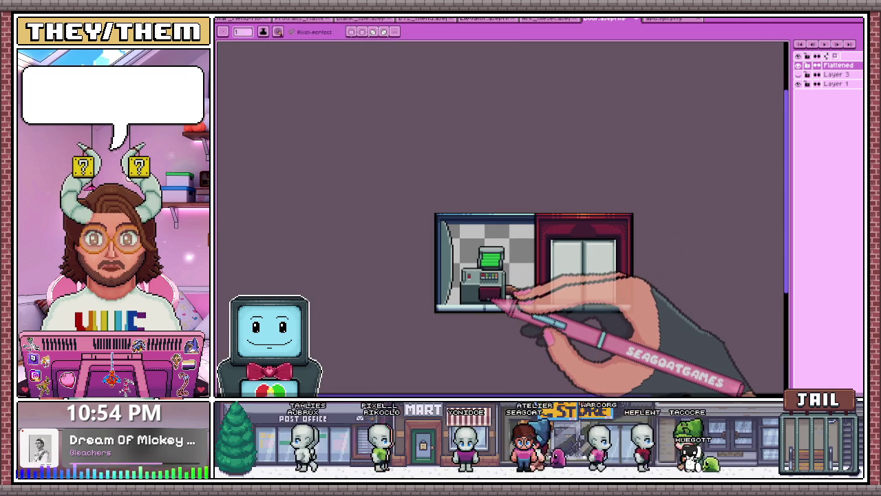
pyautogui.scroll(2, 505, 296)
# Paint a dark red stepped stain down the terminal's lower-left corner.
pyautogui.scroll(-2, 472, 252)
pyautogui.scroll(2, 491, 221)
pyautogui.scroll(2, 456, 227)
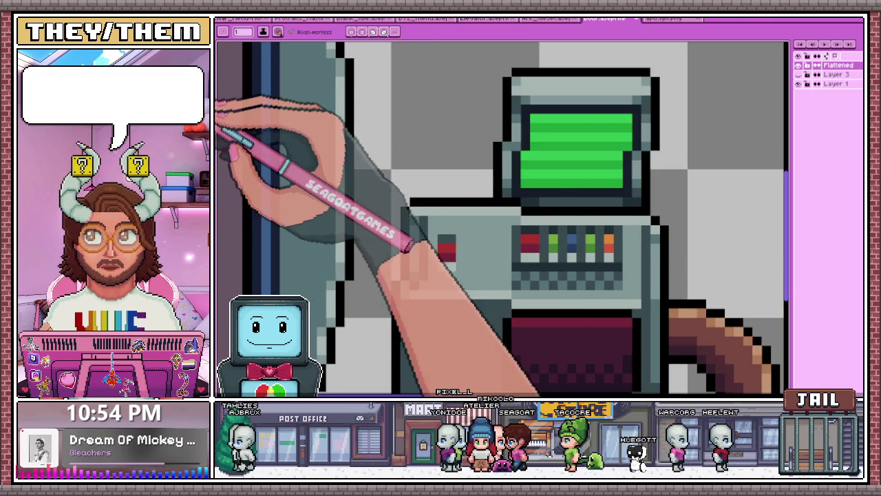
pyautogui.scroll(1, 433, 214)
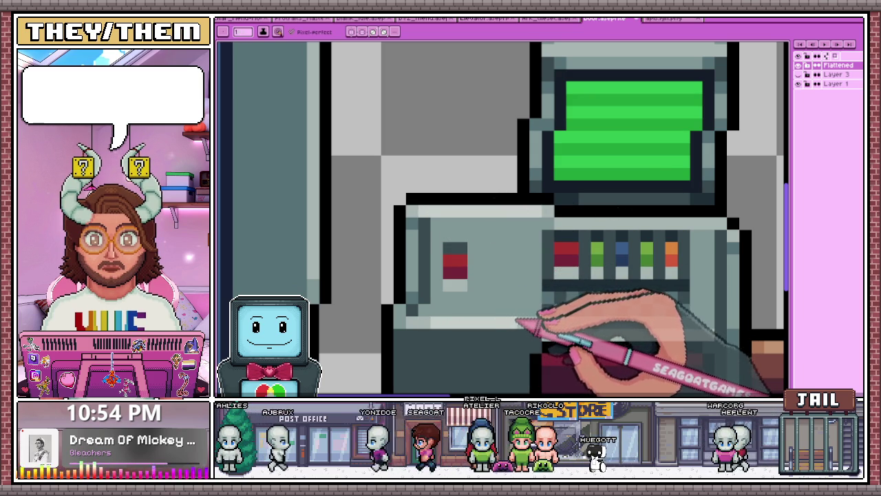
pyautogui.scroll(-2, 520, 318)
pyautogui.scroll(1, 530, 317)
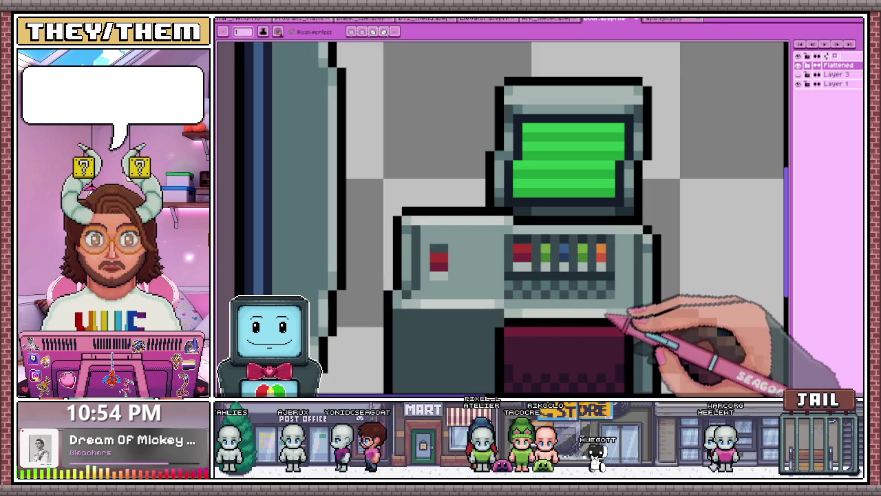
pyautogui.scroll(-1, 610, 314)
pyautogui.scroll(-2, 599, 291)
pyautogui.scroll(2, 531, 305)
pyautogui.scroll(3, 510, 309)
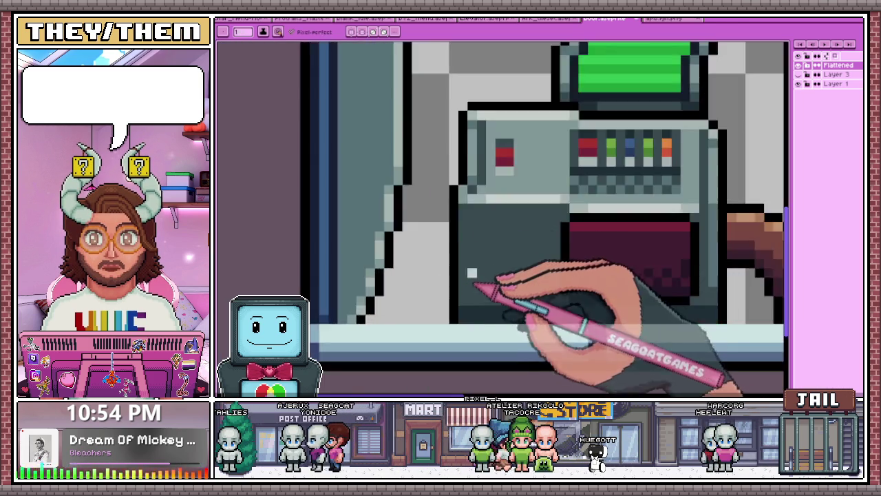
pyautogui.scroll(-1, 477, 276)
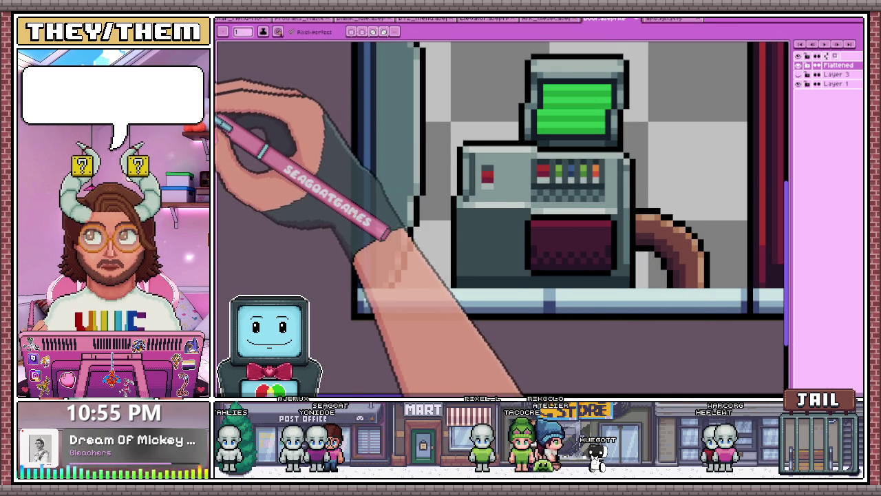
pyautogui.scroll(1, 472, 250)
pyautogui.scroll(2, 457, 199)
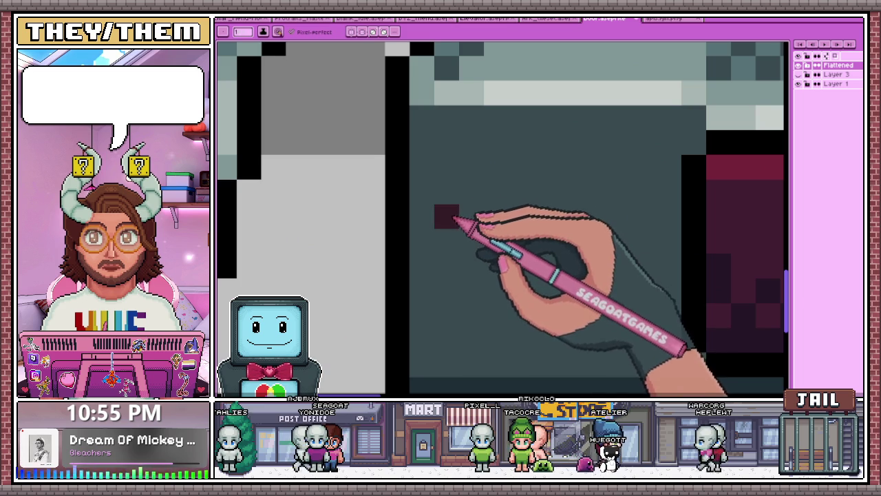
pyautogui.scroll(-2, 472, 309)
pyautogui.scroll(1, 463, 307)
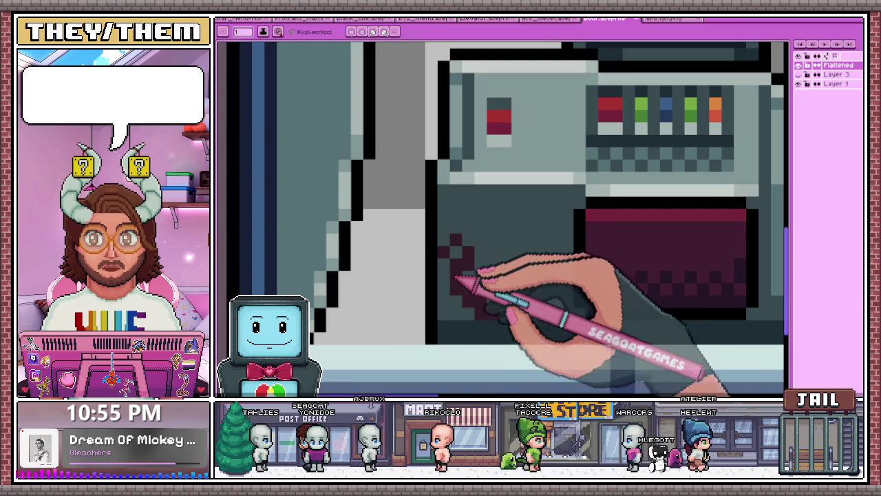
pyautogui.scroll(1, 462, 295)
pyautogui.scroll(1, 472, 275)
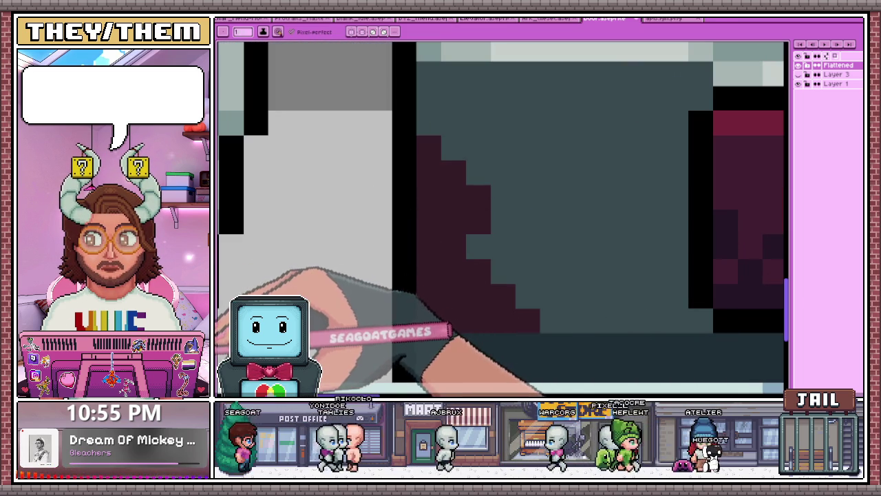
pyautogui.moveTo(481, 322); pyautogui.dragTo(460, 344)
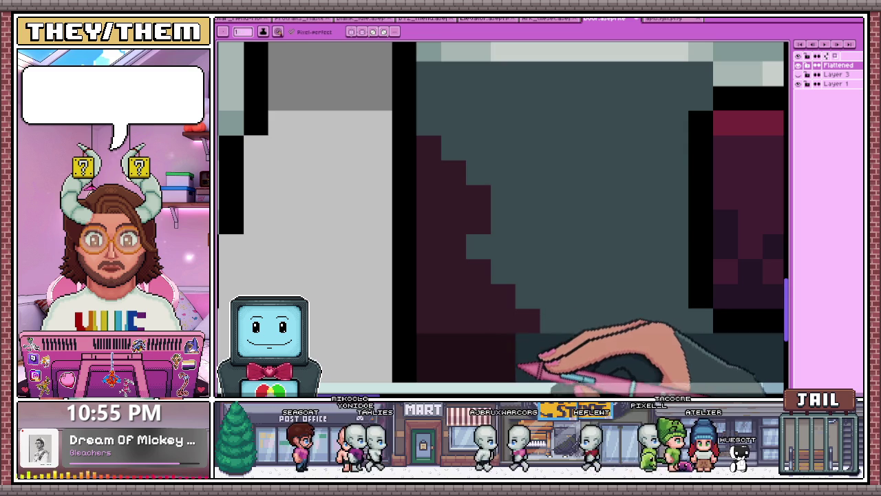
# Zoom in and out to check the stepped maroon stain on the terminal's corner.
pyautogui.scroll(-3, 547, 361)
pyautogui.scroll(-2, 433, 291)
pyautogui.scroll(1, 531, 335)
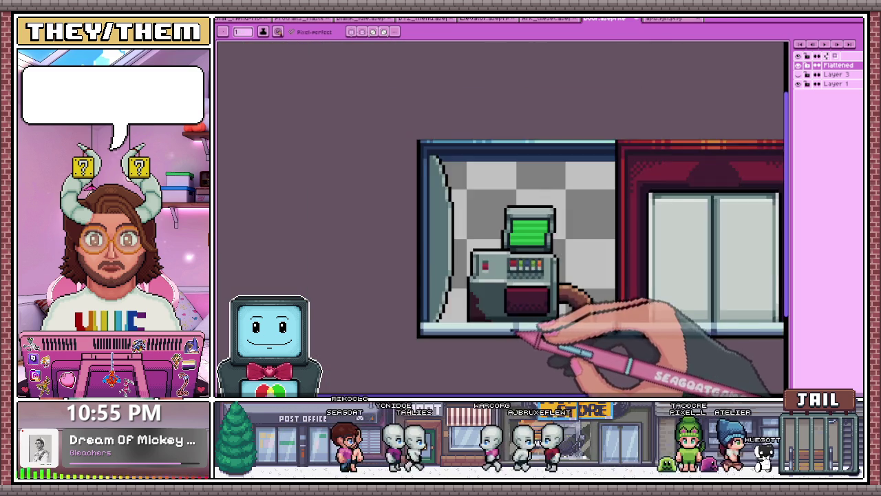
pyautogui.scroll(3, 527, 335)
pyautogui.scroll(1, 487, 322)
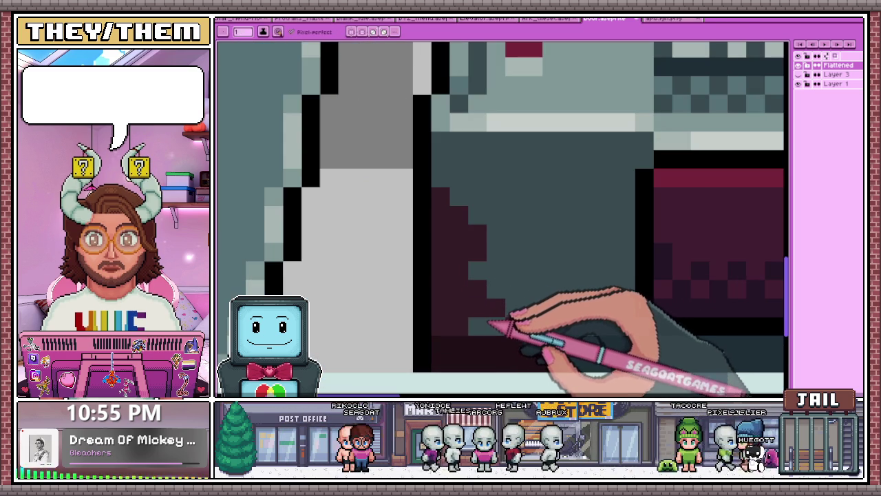
pyautogui.scroll(-3, 458, 238)
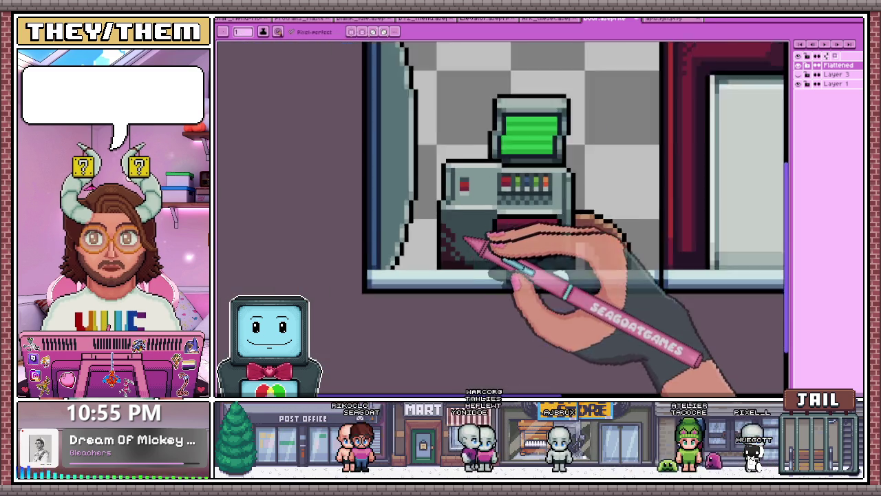
pyautogui.scroll(1, 441, 217)
pyautogui.scroll(1, 430, 217)
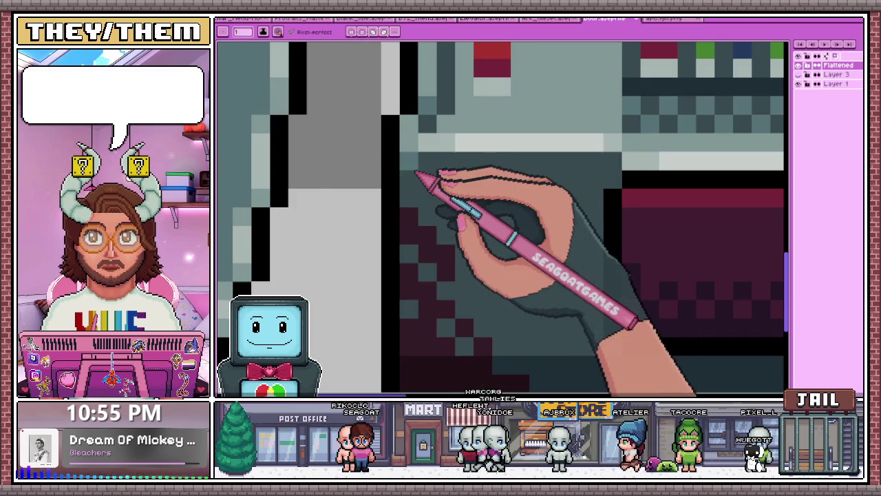
pyautogui.scroll(-1, 417, 213)
pyautogui.scroll(2, 419, 212)
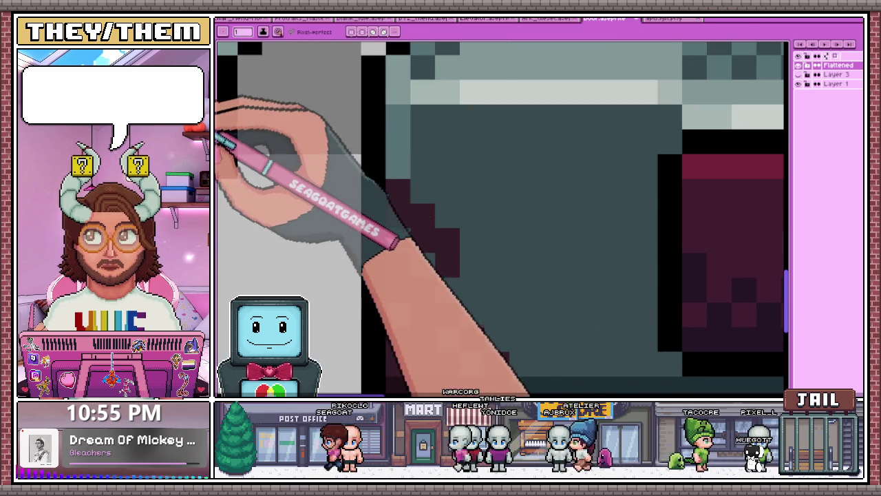
pyautogui.scroll(-1, 407, 220)
pyautogui.scroll(1, 402, 238)
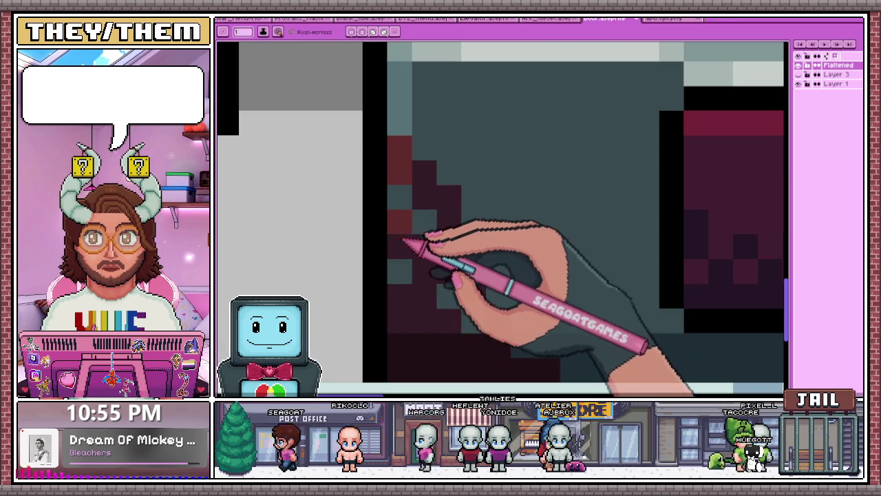
pyautogui.scroll(-1, 410, 322)
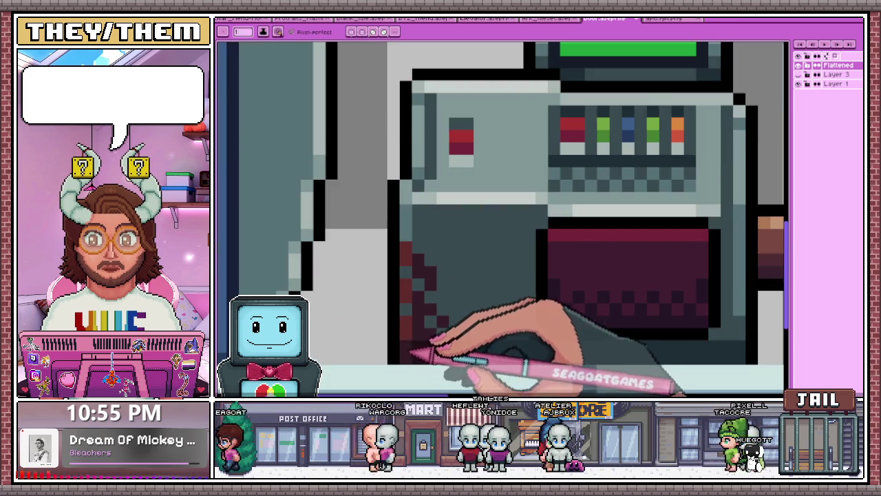
pyautogui.scroll(-1, 412, 353)
pyautogui.scroll(-2, 445, 291)
pyautogui.scroll(2, 447, 337)
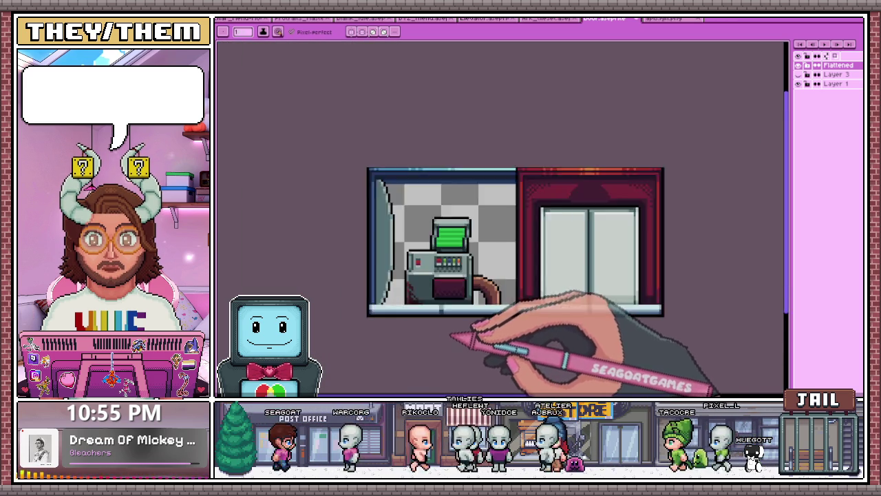
pyautogui.scroll(1, 482, 341)
pyautogui.scroll(1, 413, 303)
pyautogui.scroll(-1, 344, 275)
pyautogui.scroll(2, 337, 274)
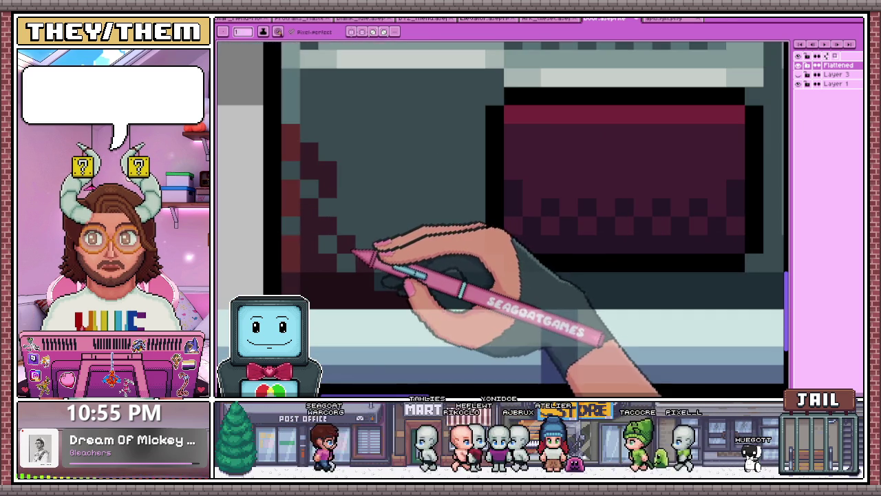
pyautogui.scroll(-2, 353, 221)
pyautogui.scroll(-1, 364, 232)
pyautogui.scroll(-2, 358, 230)
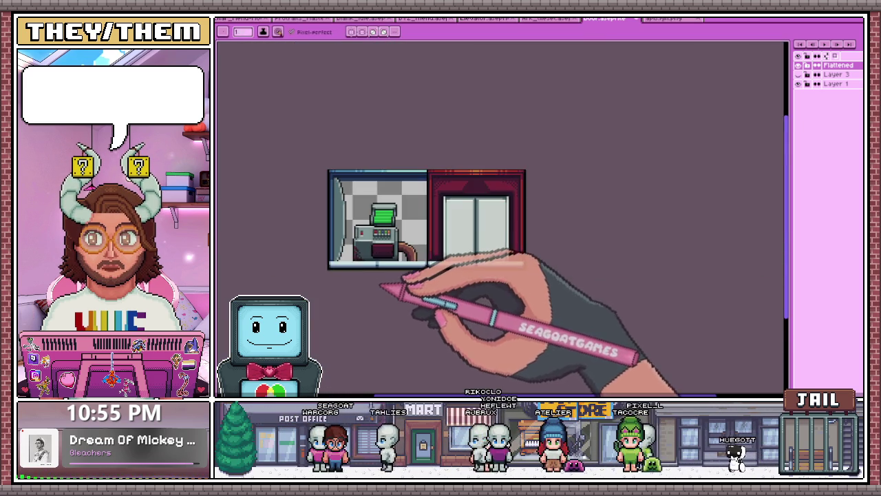
pyautogui.scroll(2, 361, 267)
pyautogui.scroll(1, 373, 207)
pyautogui.scroll(-1, 393, 207)
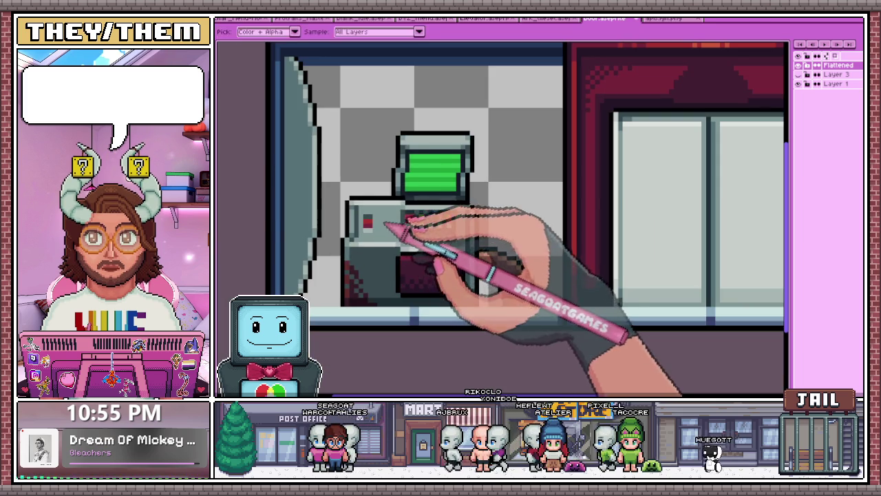
pyautogui.scroll(2, 404, 236)
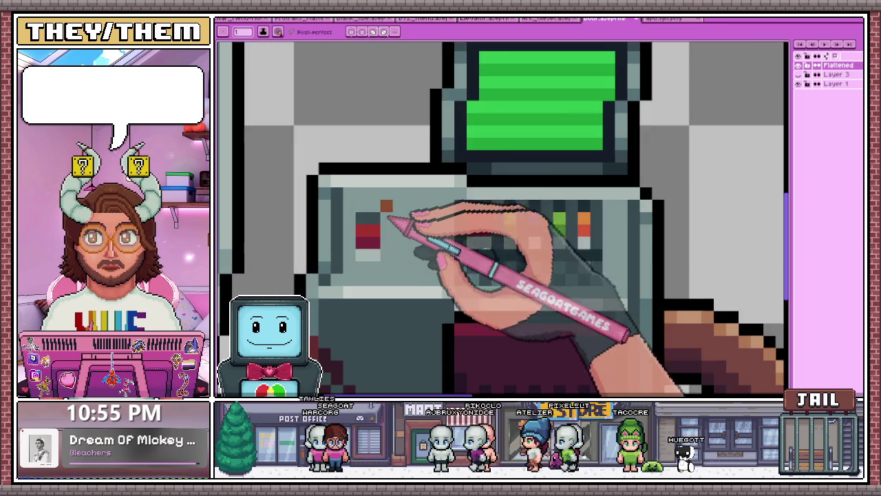
# Lengthen the orange-brown drip down the terminal's front beside the red button.
pyautogui.scroll(1, 383, 199)
pyautogui.moveTo(440, 232); pyautogui.dragTo(442, 269)
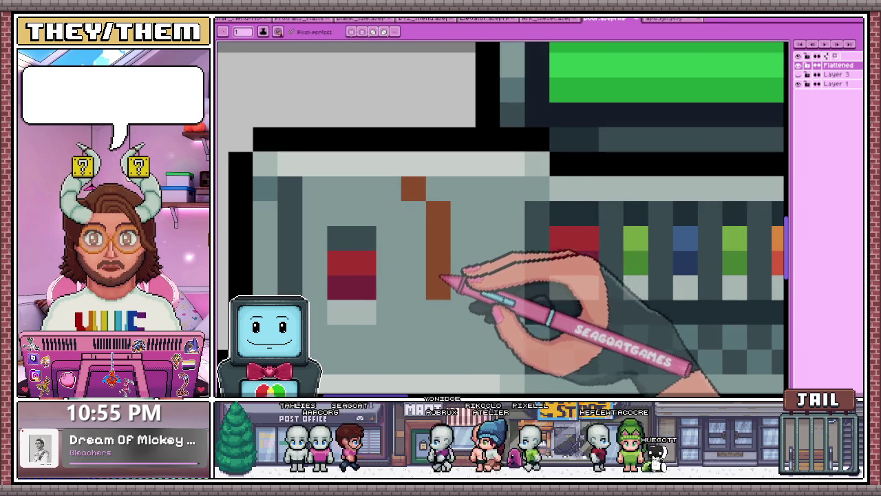
pyautogui.scroll(-2, 420, 267)
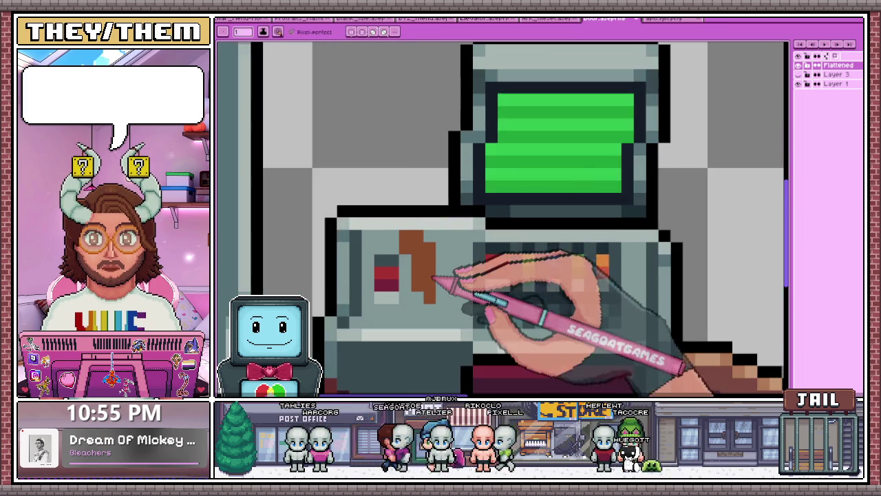
pyautogui.scroll(1, 427, 289)
pyautogui.moveTo(430, 303); pyautogui.dragTo(435, 327)
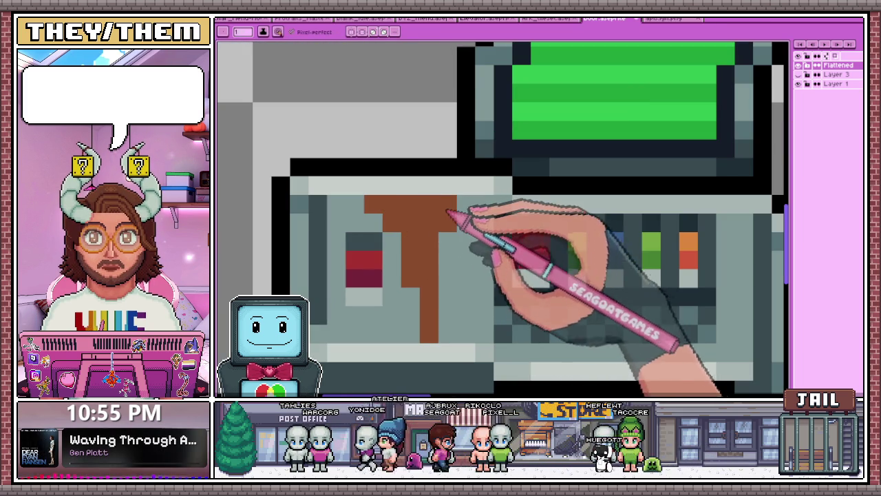
pyautogui.scroll(-2, 457, 228)
pyautogui.scroll(1, 456, 221)
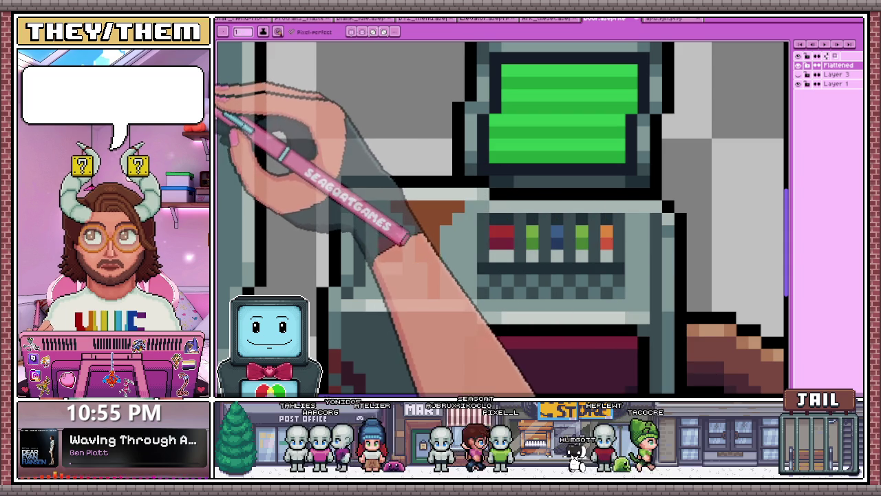
# Pick a darker colour from the artwork and add a shading pixel to the drip.
pyautogui.scroll(-2, 460, 201)
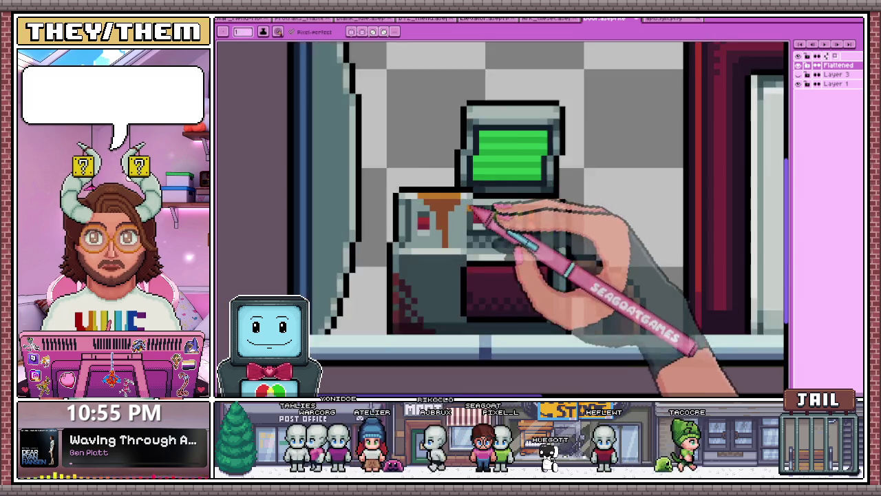
pyautogui.scroll(-1, 468, 203)
pyautogui.scroll(-3, 472, 237)
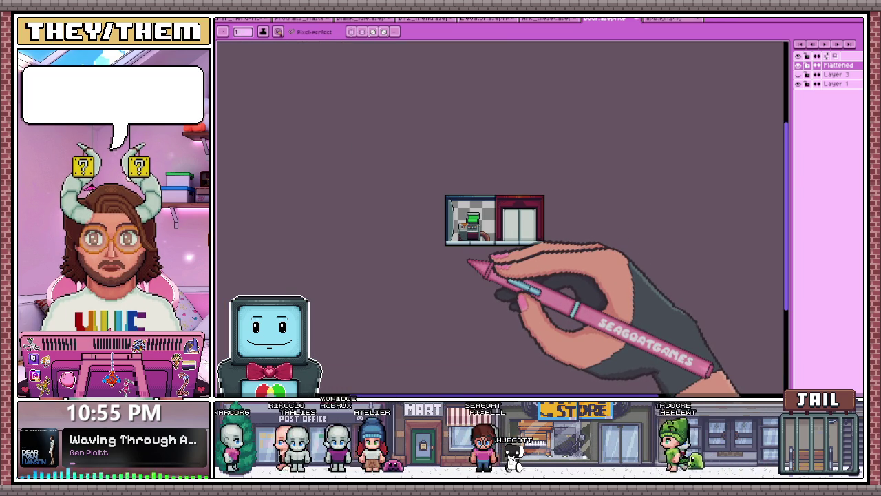
pyautogui.scroll(2, 475, 255)
pyautogui.scroll(1, 413, 197)
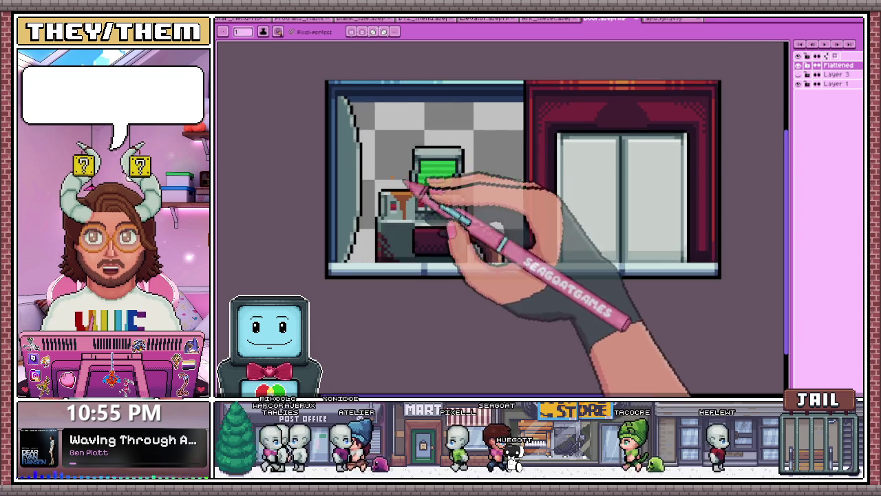
pyautogui.scroll(2, 419, 207)
pyautogui.scroll(1, 416, 207)
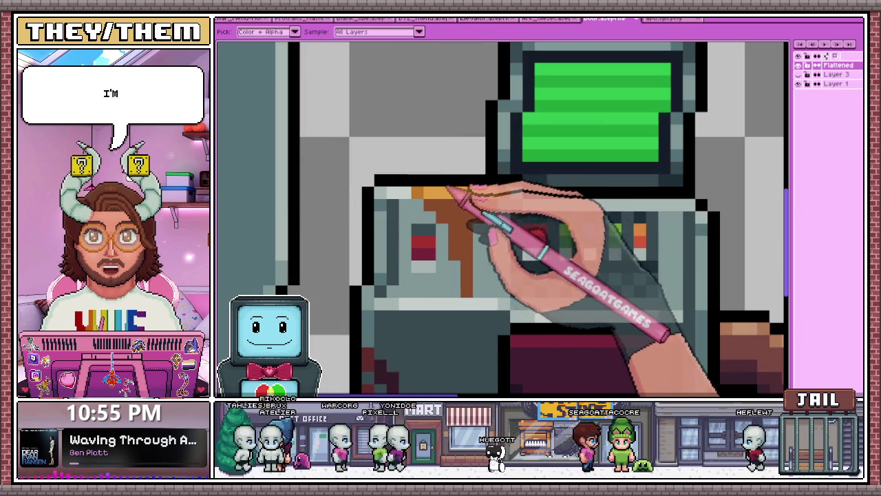
pyautogui.press('alt')
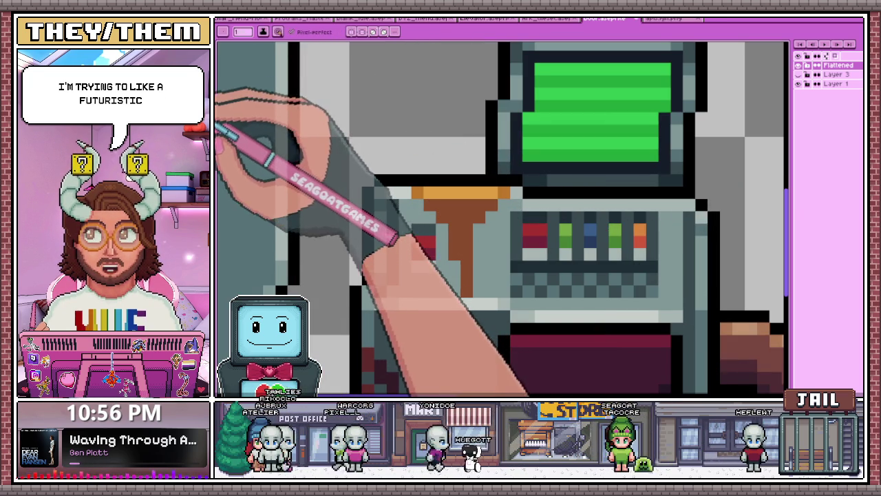
pyautogui.click(443, 217)
pyautogui.scroll(1, 447, 214)
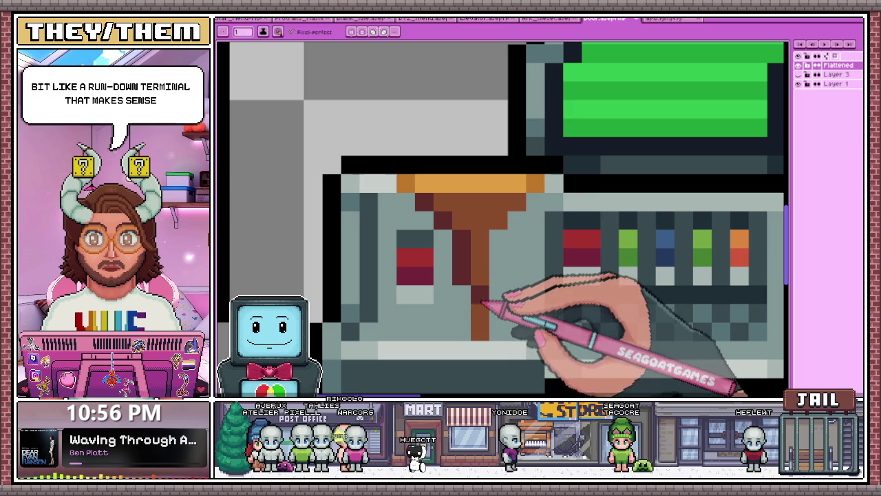
pyautogui.scroll(-3, 534, 205)
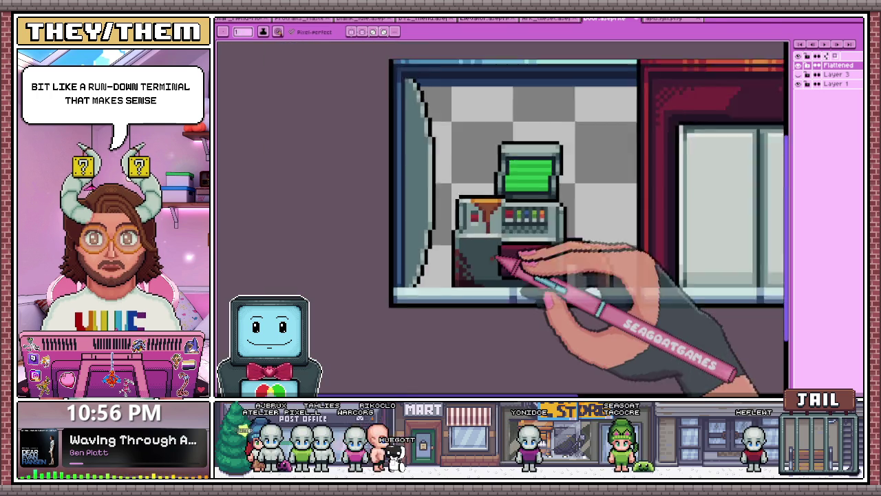
pyautogui.scroll(-1, 502, 255)
pyautogui.scroll(1, 492, 248)
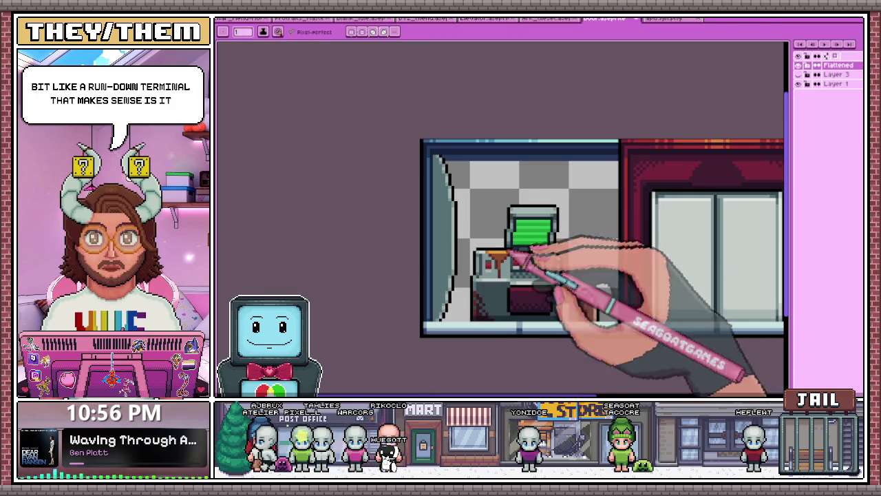
pyautogui.scroll(1, 537, 265)
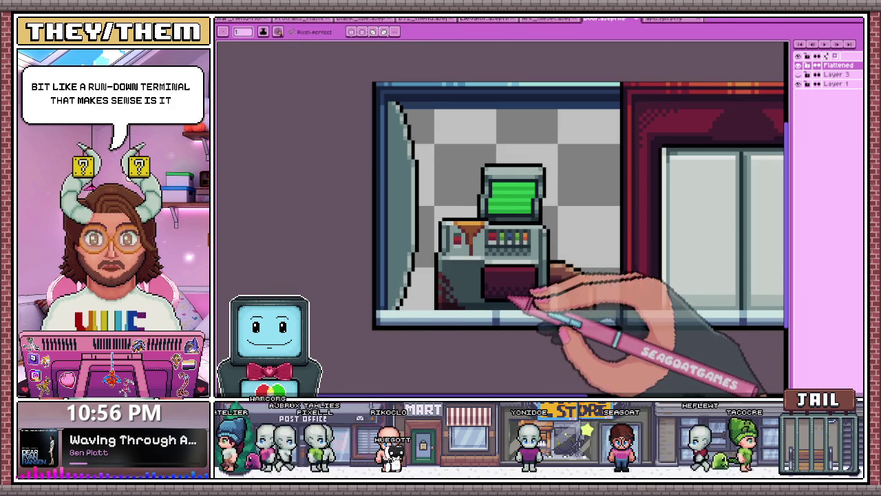
pyautogui.scroll(1, 506, 309)
pyautogui.scroll(1, 427, 296)
pyautogui.scroll(1, 482, 278)
pyautogui.scroll(-1, 482, 277)
pyautogui.scroll(-2, 470, 242)
pyautogui.scroll(-1, 462, 281)
pyautogui.scroll(-1, 508, 314)
pyautogui.scroll(2, 485, 325)
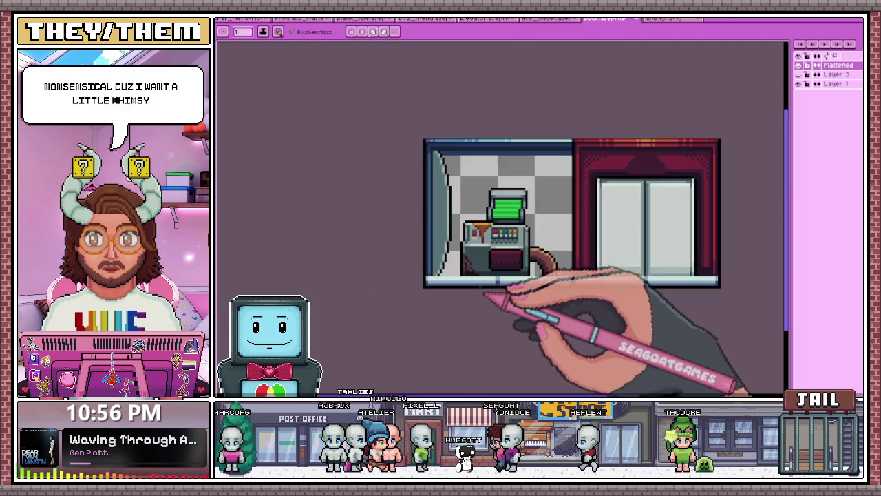
pyautogui.scroll(1, 488, 311)
pyautogui.scroll(1, 448, 259)
pyautogui.scroll(1, 516, 336)
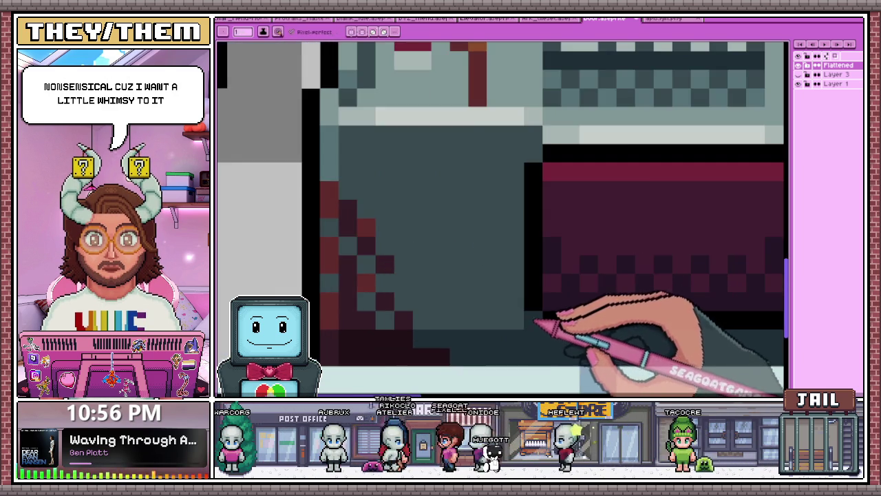
pyautogui.scroll(-2, 557, 314)
pyautogui.scroll(1, 507, 263)
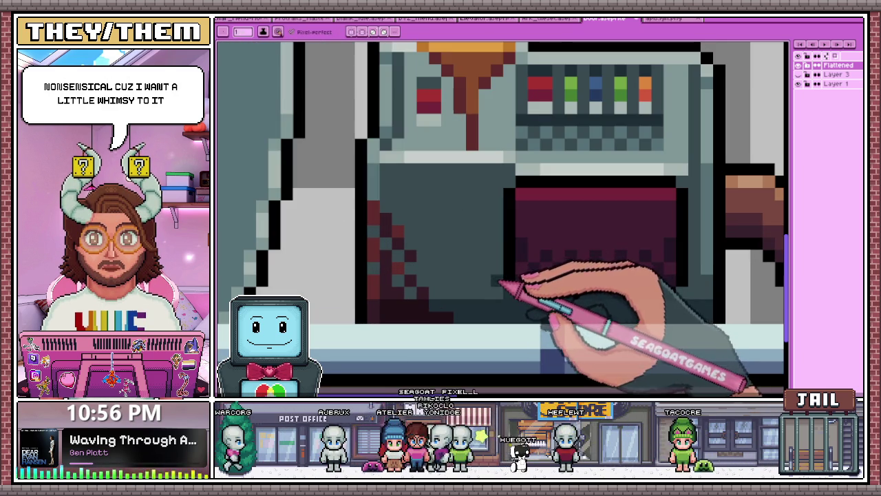
pyautogui.scroll(-2, 557, 220)
pyautogui.scroll(2, 589, 206)
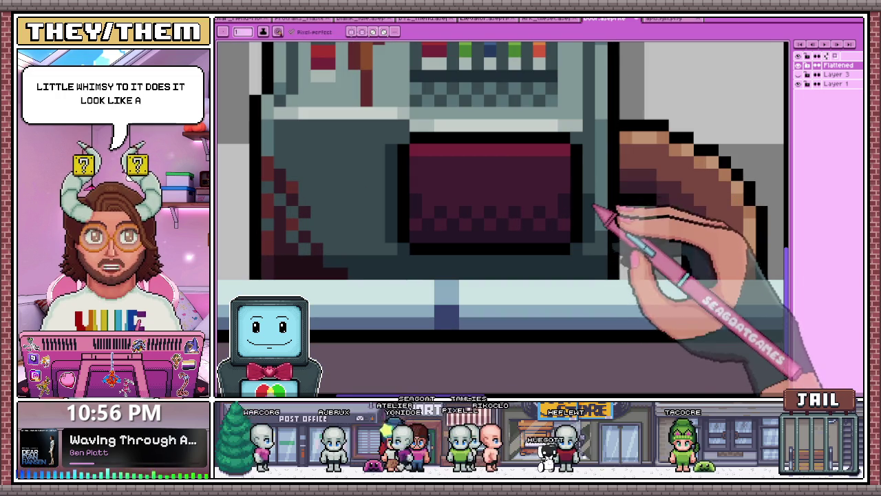
pyautogui.scroll(-3, 571, 227)
pyautogui.scroll(-2, 556, 285)
pyautogui.scroll(3, 551, 227)
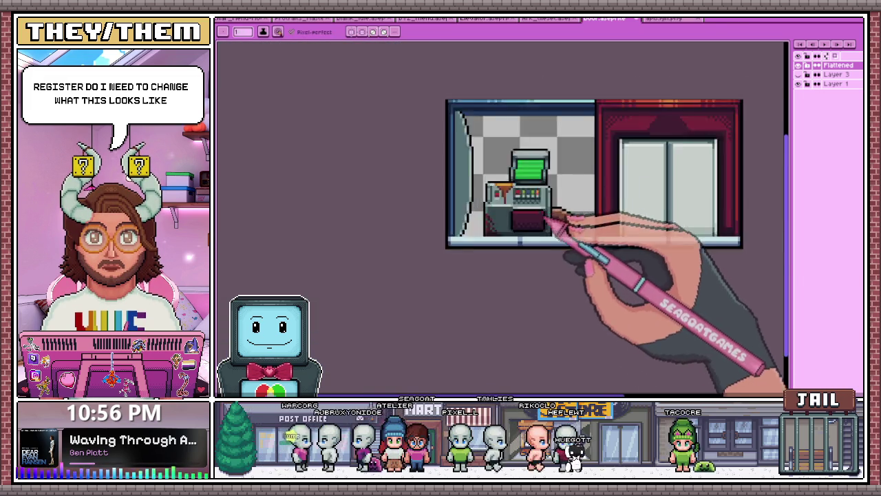
pyautogui.scroll(1, 529, 220)
pyautogui.scroll(1, 529, 220)
pyautogui.scroll(2, 475, 207)
pyautogui.scroll(-4, 617, 229)
pyautogui.scroll(1, 507, 250)
pyautogui.scroll(2, 488, 241)
pyautogui.scroll(1, 482, 237)
pyautogui.press('alt')
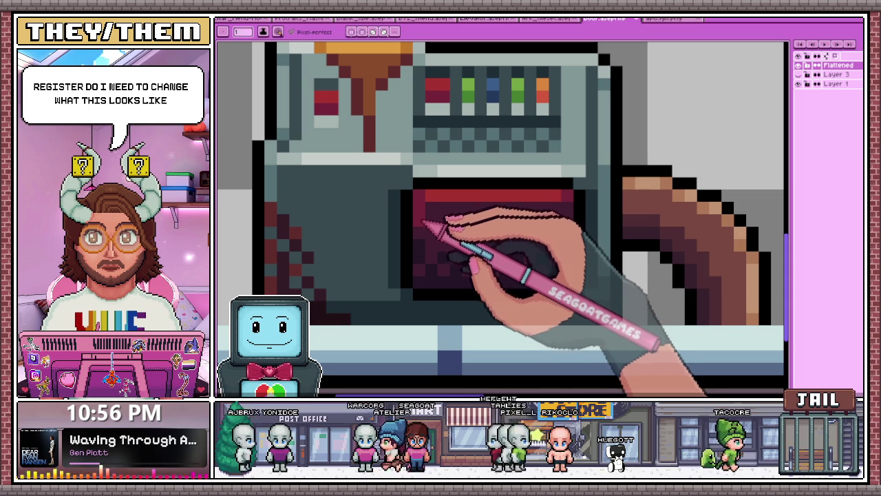
pyautogui.scroll(-3, 433, 237)
pyautogui.scroll(2, 442, 255)
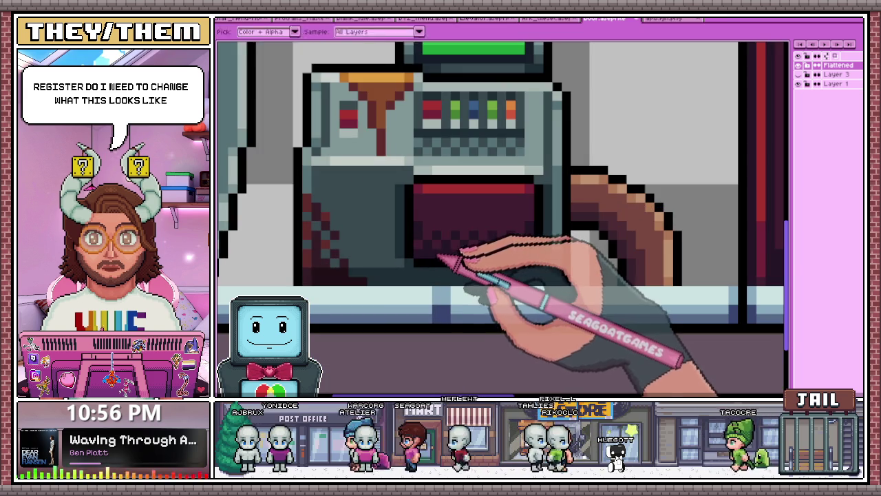
pyautogui.scroll(-3, 526, 228)
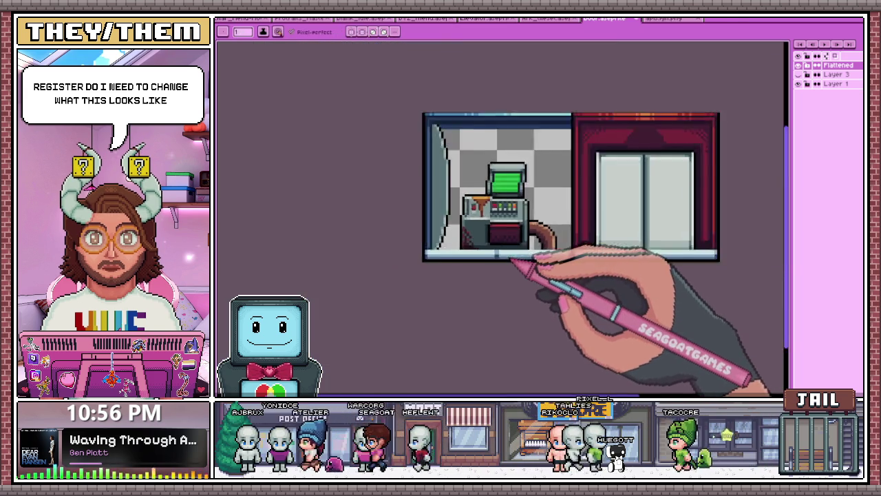
pyautogui.scroll(-1, 520, 258)
pyautogui.scroll(-1, 517, 265)
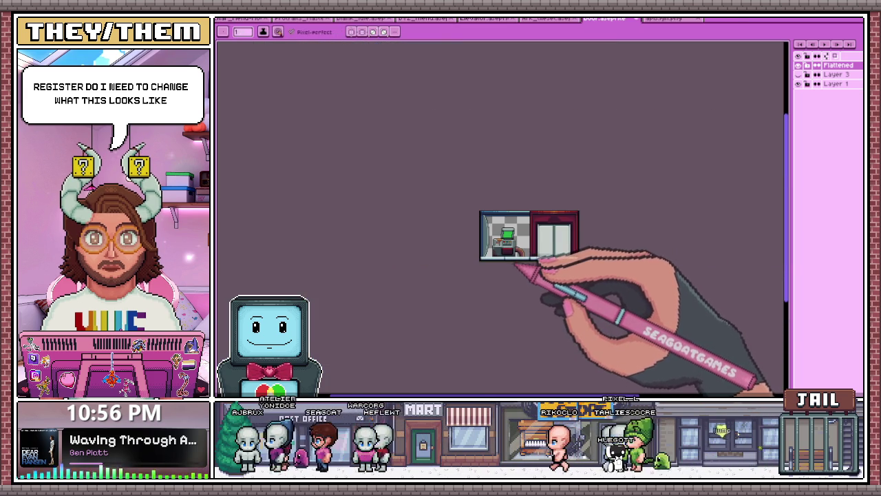
# Zoom in on the top of the grey terminal's screen housing.
pyautogui.scroll(3, 514, 223)
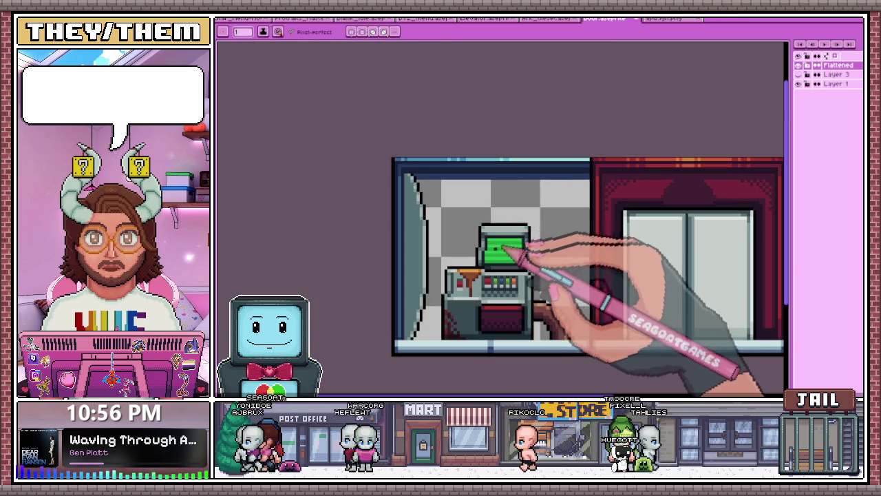
pyautogui.scroll(1, 478, 268)
pyautogui.scroll(2, 478, 268)
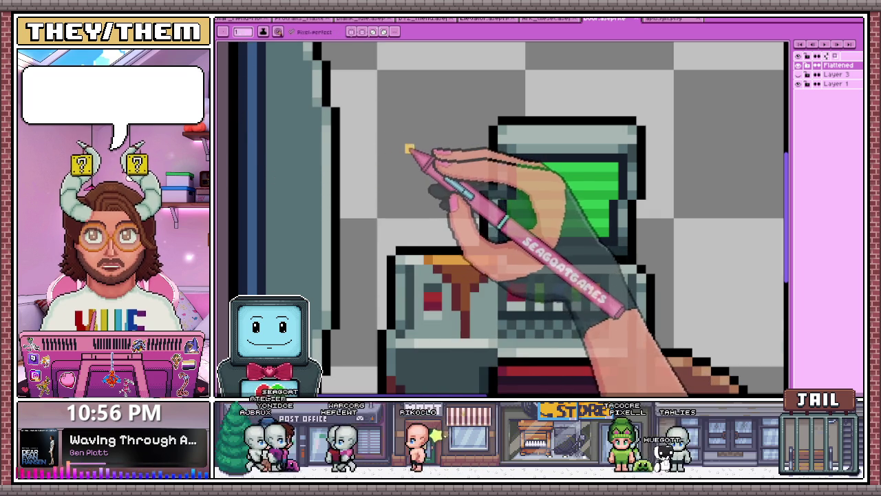
pyautogui.scroll(-1, 409, 149)
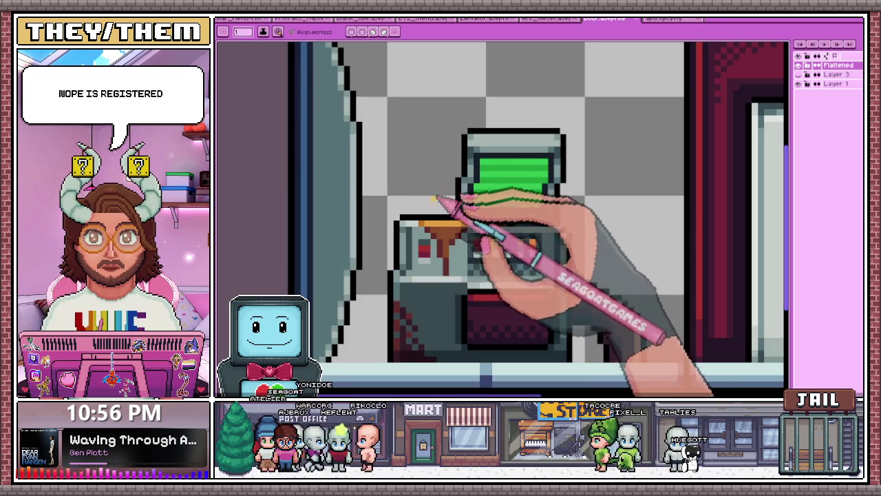
pyautogui.scroll(2, 473, 245)
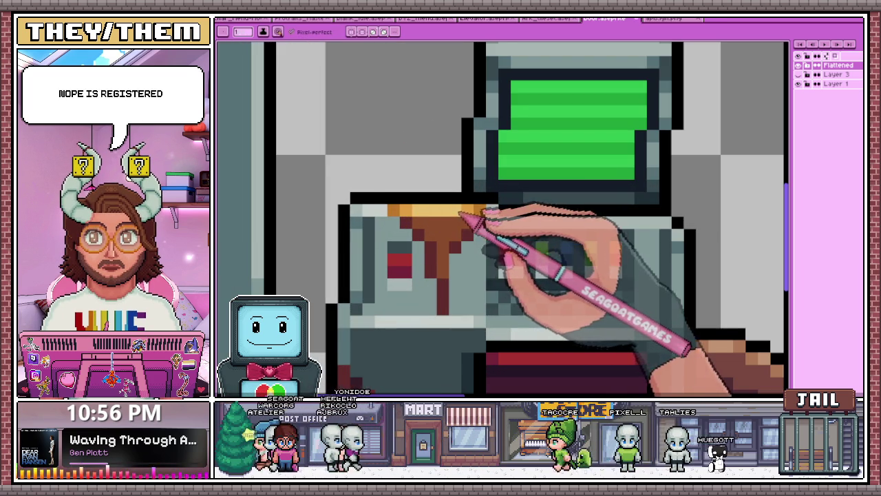
pyautogui.scroll(-2, 460, 215)
pyautogui.scroll(-1, 507, 276)
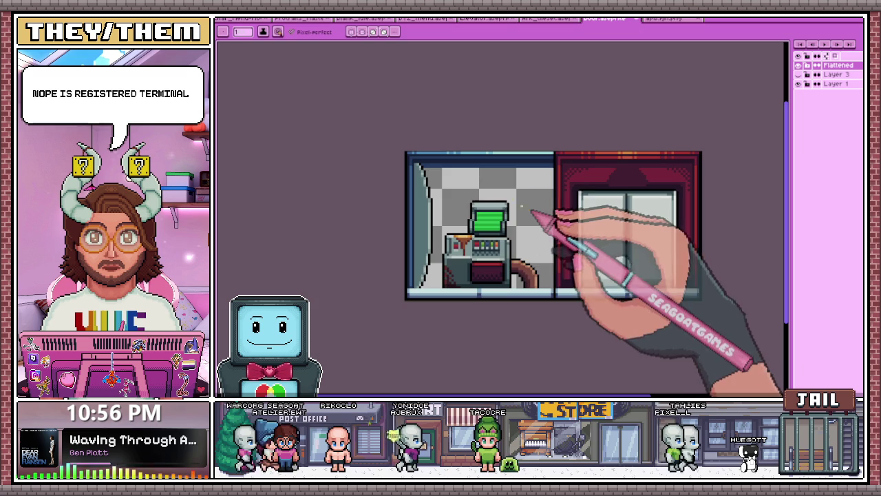
pyautogui.scroll(-1, 475, 204)
pyautogui.scroll(1, 472, 232)
pyautogui.scroll(1, 478, 197)
pyautogui.scroll(1, 488, 169)
pyautogui.scroll(1, 481, 162)
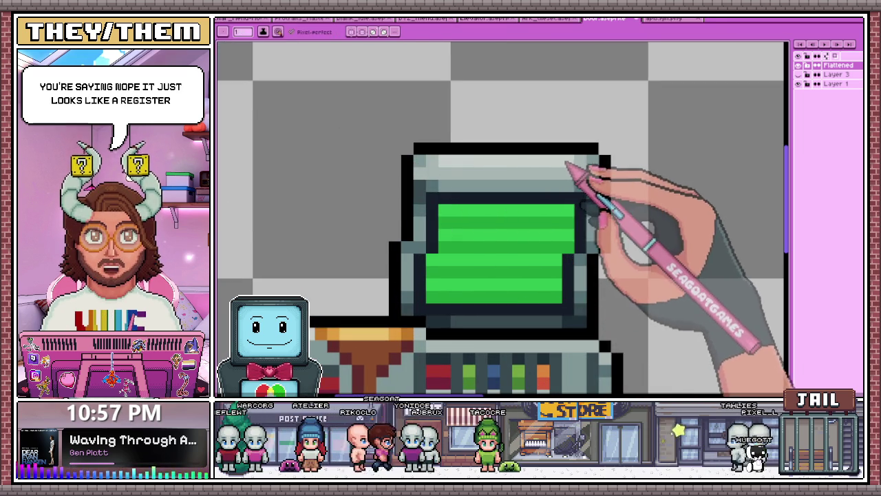
pyautogui.scroll(-1, 571, 167)
pyautogui.scroll(-2, 413, 223)
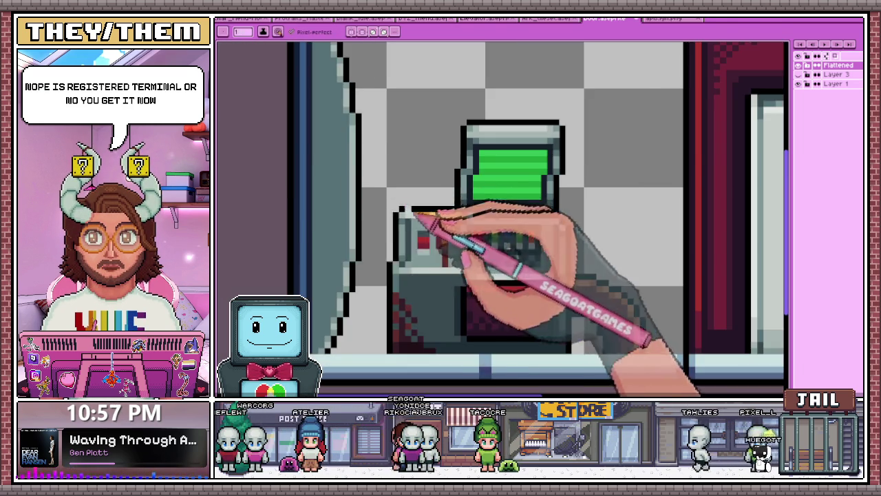
pyautogui.scroll(2, 285, 156)
pyautogui.scroll(-2, 474, 246)
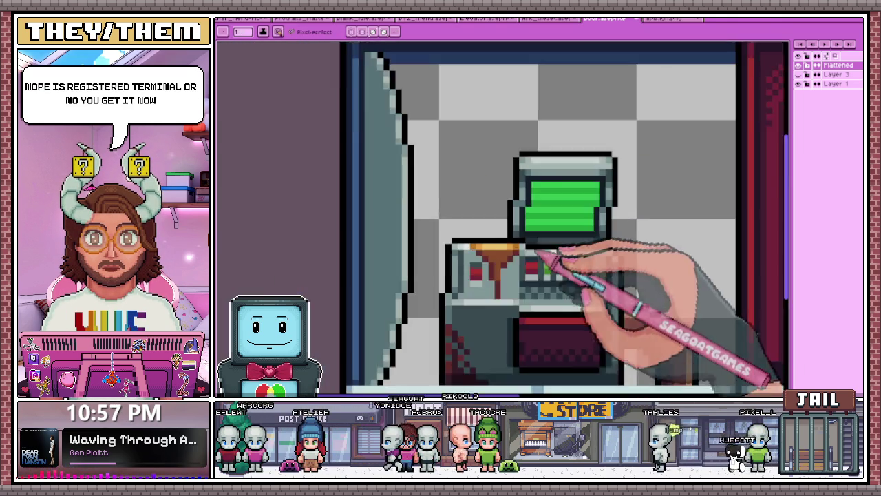
pyautogui.scroll(3, 527, 255)
pyautogui.scroll(-3, 516, 236)
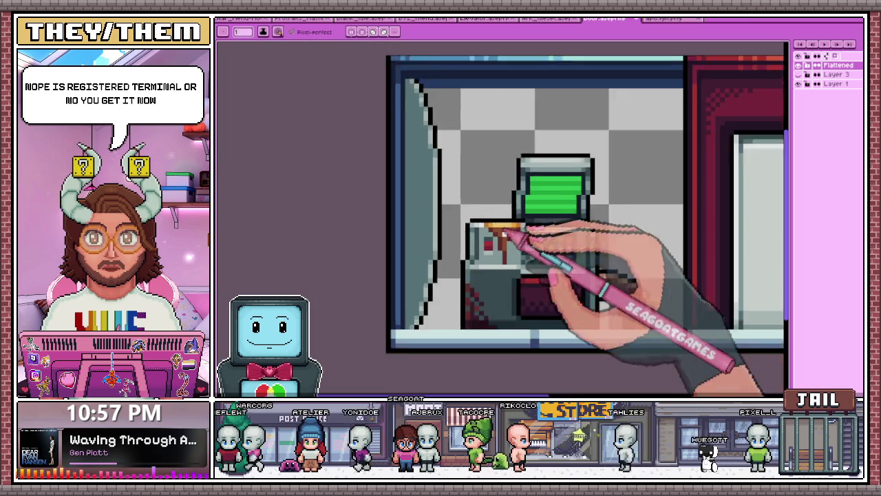
pyautogui.scroll(-1, 550, 275)
pyautogui.scroll(1, 545, 264)
pyautogui.scroll(-1, 545, 263)
pyautogui.scroll(1, 581, 247)
pyautogui.scroll(1, 555, 212)
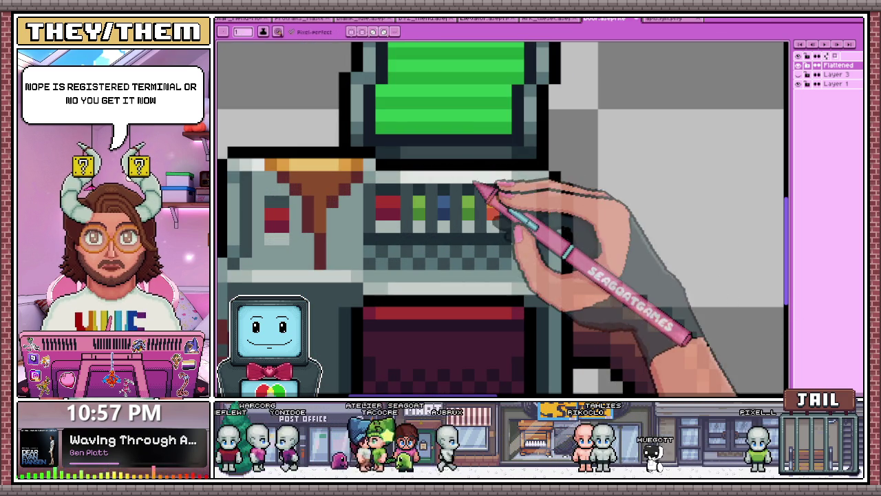
# Sketch a small dark brown shape on top of the terminal on Layer 4.
pyautogui.scroll(-2, 500, 217)
pyautogui.scroll(-1, 440, 310)
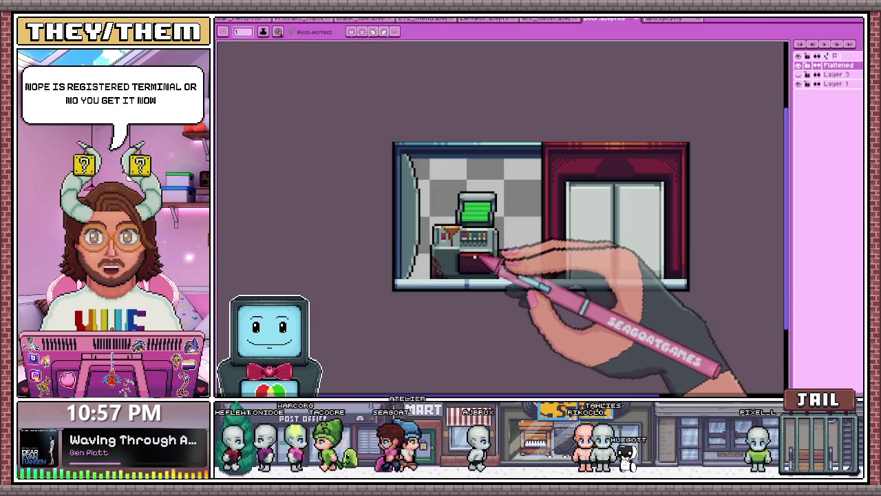
pyautogui.scroll(1, 455, 317)
pyautogui.scroll(1, 474, 278)
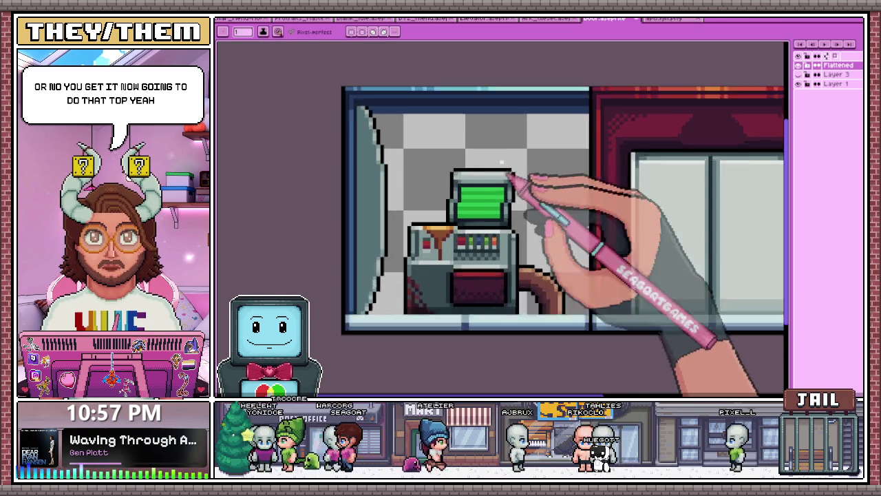
pyautogui.scroll(1, 507, 181)
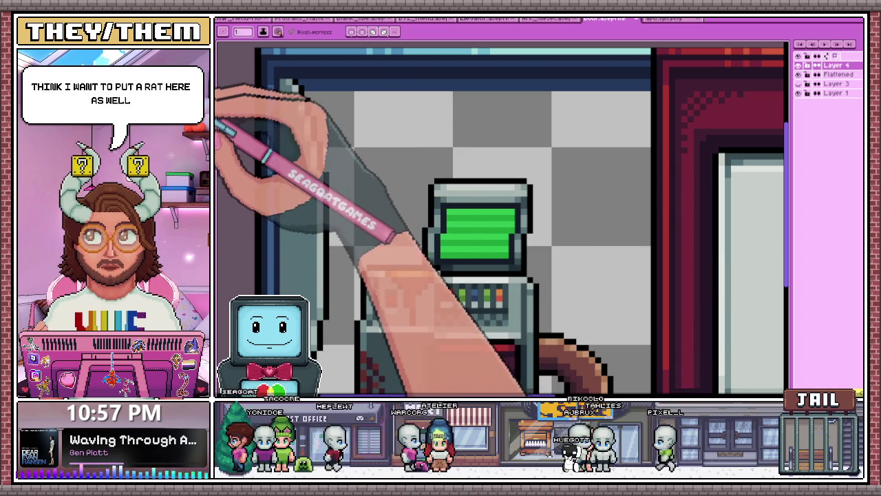
pyautogui.moveTo(478, 153); pyautogui.dragTo(540, 141)
# Undo the last edit and erase the stray dark-red pixel above the terminal.
pyautogui.scroll(1, 490, 165)
pyautogui.scroll(-1, 502, 158)
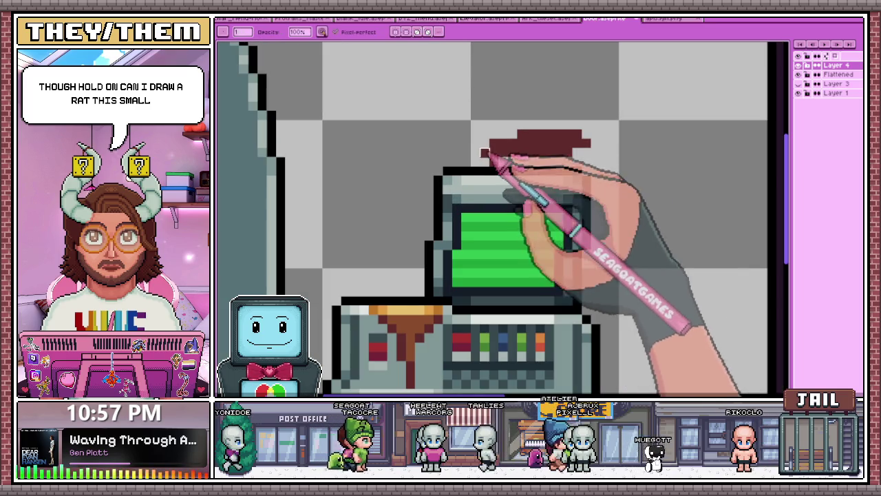
pyautogui.hotkey('ctrl', 'z')
pyautogui.scroll(-1, 574, 142)
pyautogui.scroll(-1, 550, 140)
pyautogui.scroll(1, 551, 140)
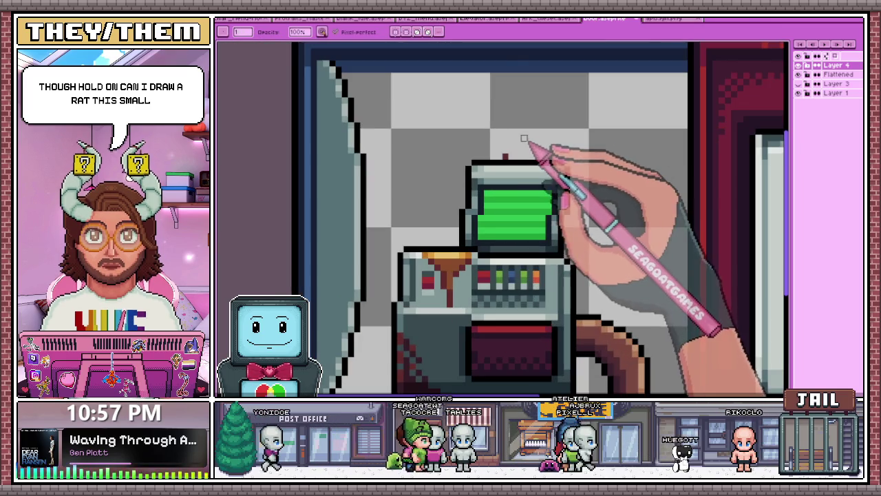
pyautogui.scroll(1, 523, 158)
pyautogui.press('e')
pyautogui.scroll(-1, 497, 162)
pyautogui.scroll(1, 521, 148)
pyautogui.click(463, 152)
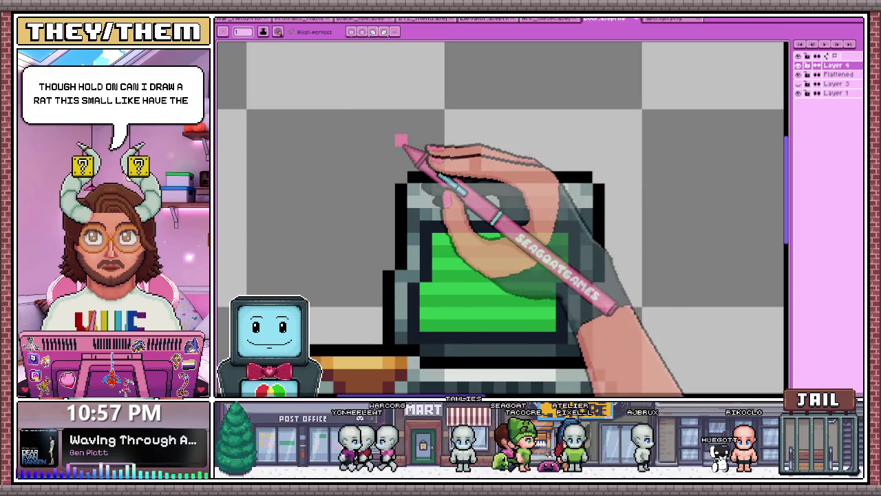
pyautogui.click(425, 140)
pyautogui.scroll(-1, 425, 139)
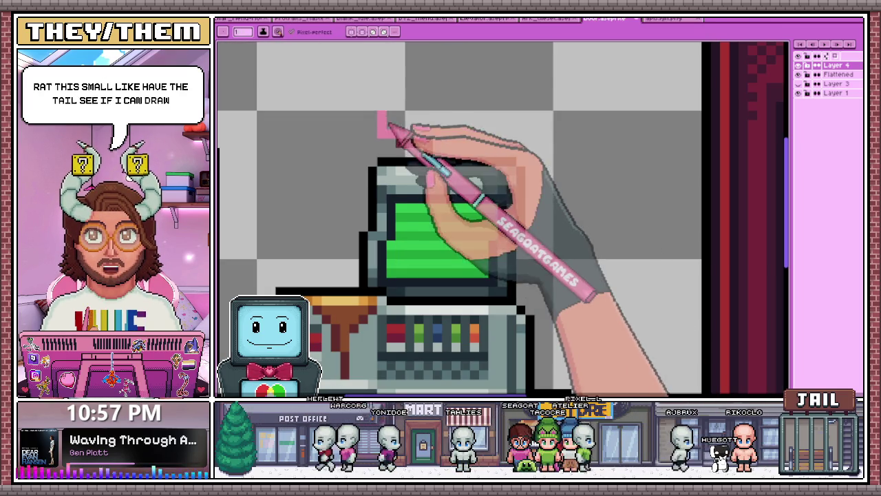
pyautogui.press('e')
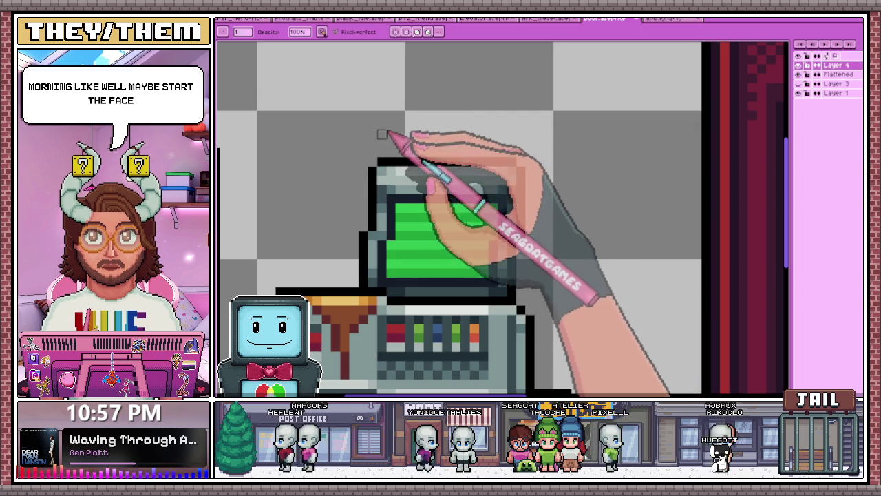
# With the pencil, place a black eye pixel for the rat just above the terminal's top.
pyautogui.hscroll(2, 420, 137)
pyautogui.press('b')
pyautogui.scroll(1, 457, 140)
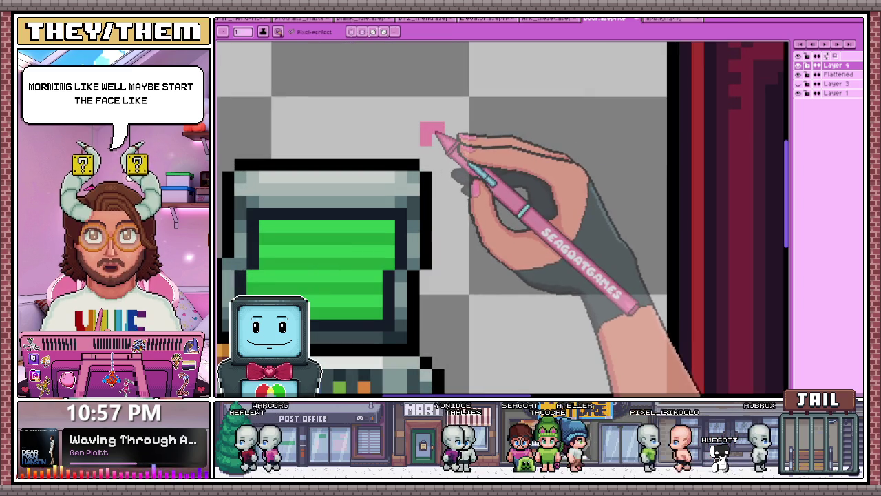
pyautogui.scroll(-1, 433, 133)
pyautogui.scroll(1, 436, 131)
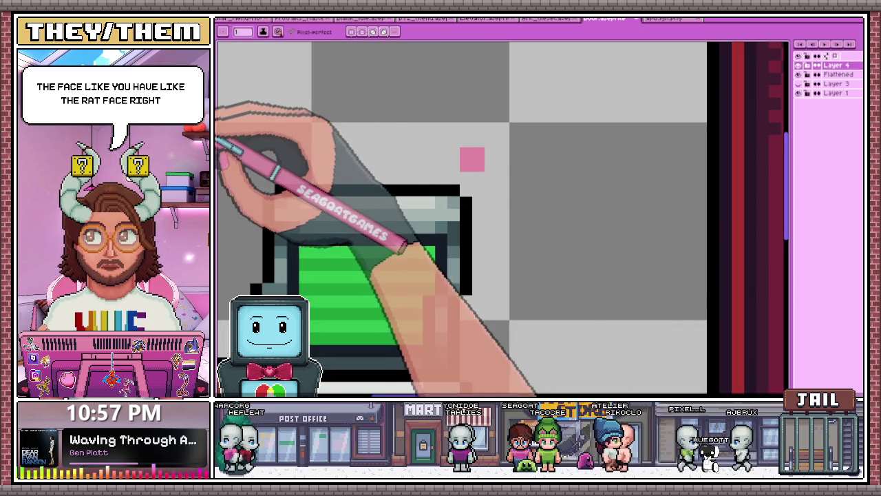
pyautogui.click(440, 128)
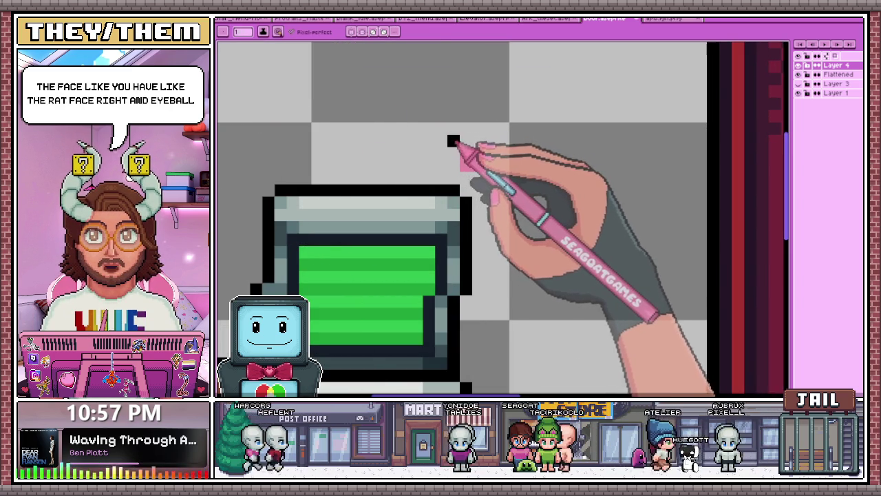
pyautogui.scroll(-2, 458, 146)
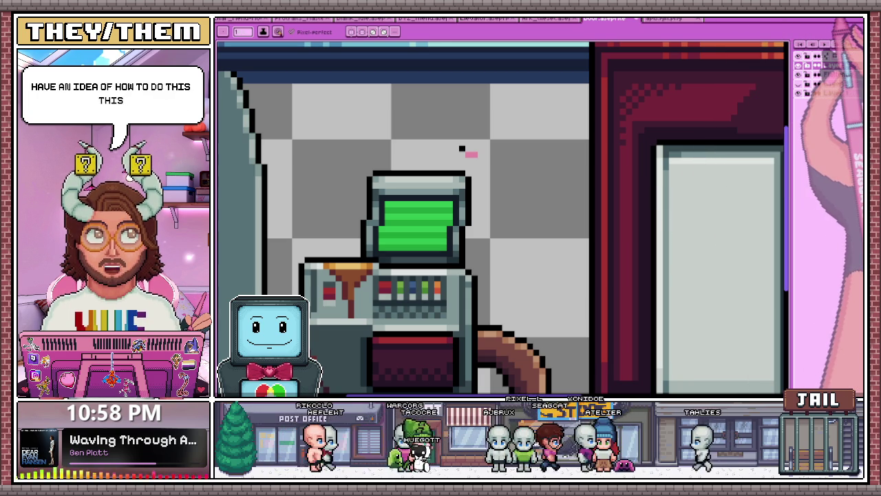
pyautogui.moveTo(461, 148); pyautogui.dragTo(461, 167)
# Paint pink pixels beside the eye and a brown body stroke, redrawn one row lower.
pyautogui.scroll(3, 461, 167)
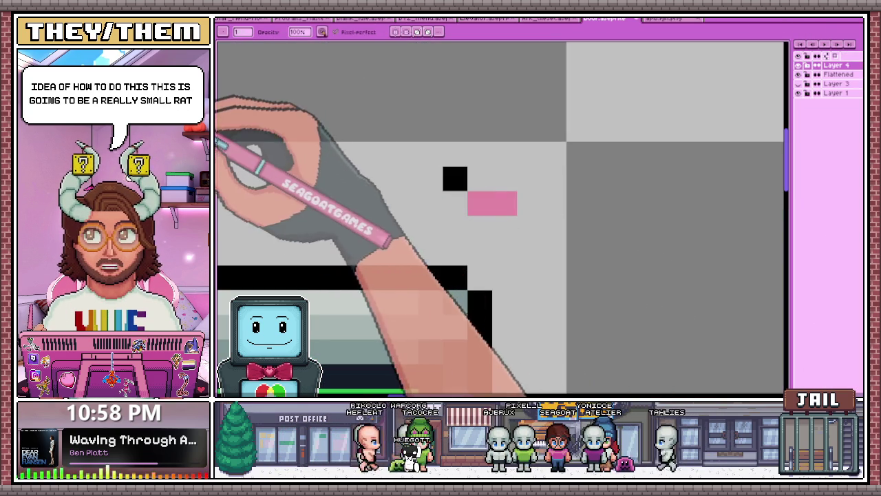
pyautogui.scroll(-1, 440, 172)
pyautogui.moveTo(458, 191); pyautogui.dragTo(470, 191)
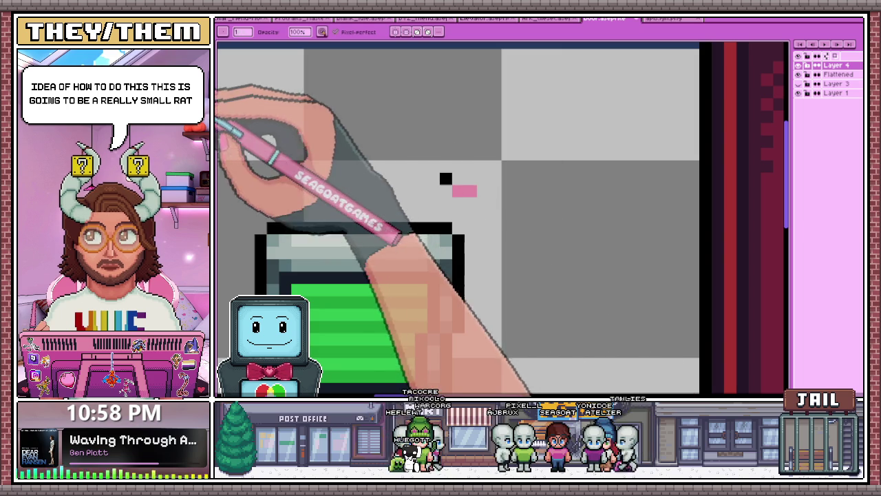
pyautogui.scroll(-1, 385, 165)
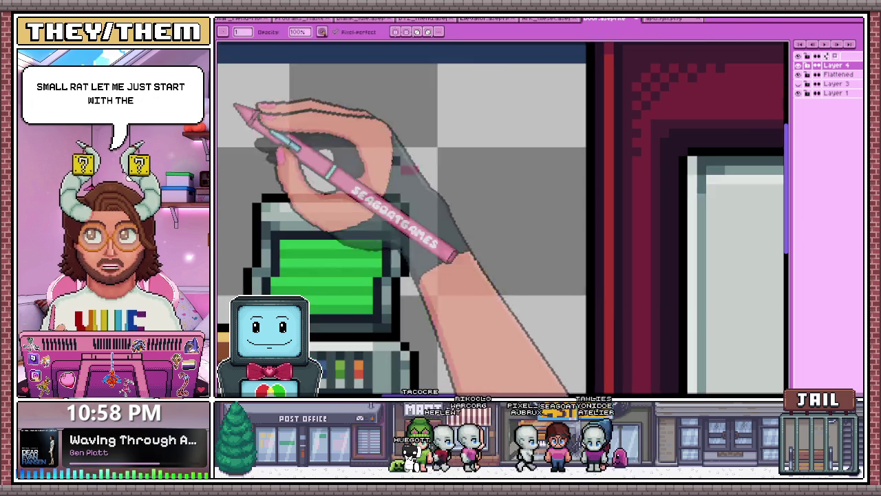
pyautogui.scroll(1, 385, 165)
pyautogui.moveTo(276, 145); pyautogui.dragTo(388, 163)
pyautogui.scroll(-1, 385, 165)
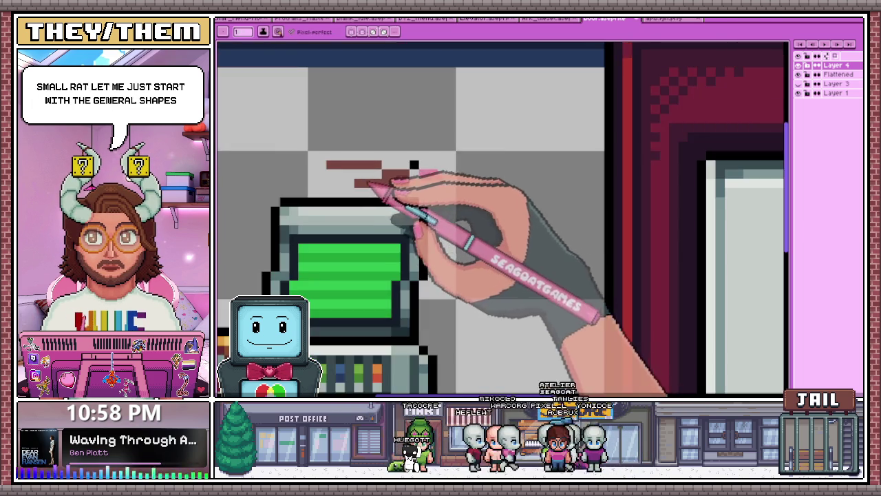
pyautogui.scroll(1, 385, 165)
pyautogui.hotkey('ctrl', 'z')
pyautogui.moveTo(462, 189); pyautogui.dragTo(369, 189)
pyautogui.scroll(-1, 389, 193)
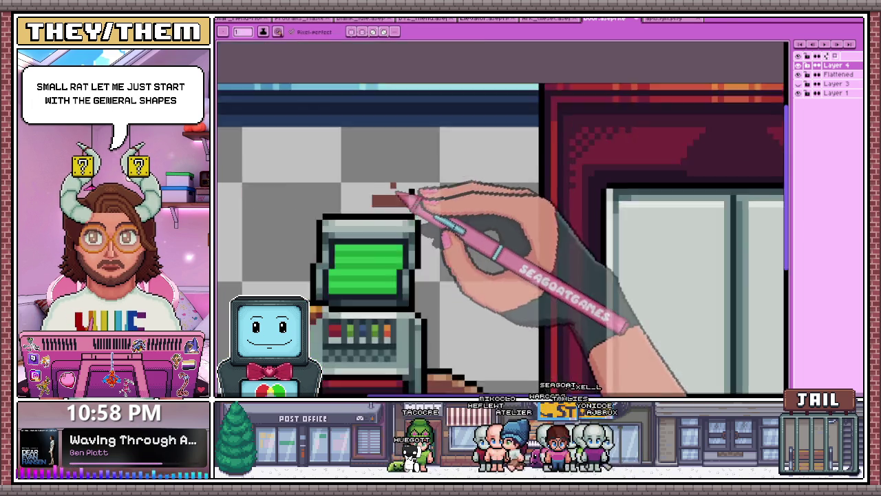
pyautogui.scroll(1, 392, 220)
pyautogui.scroll(-1, 375, 234)
pyautogui.scroll(1, 357, 237)
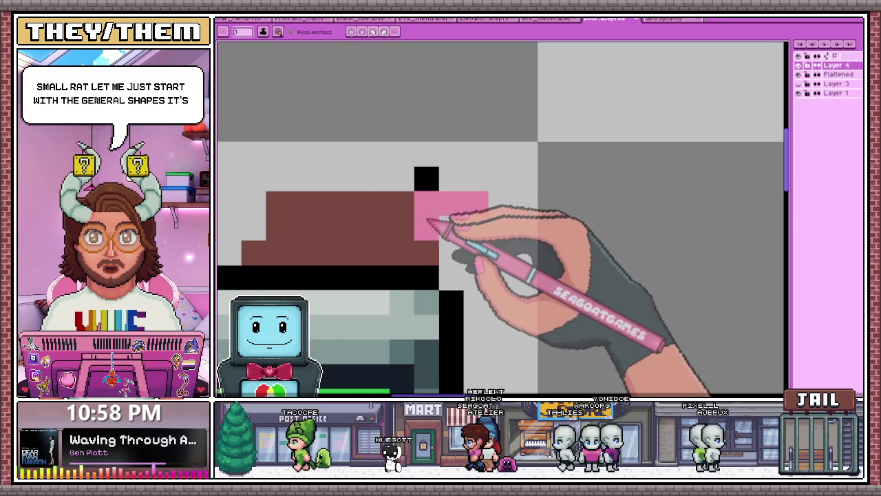
# Fill the pixel beside the eye and the gap in the rat's ear with brown.
pyautogui.hscroll(-1, 433, 195)
pyautogui.scroll(1, 433, 196)
pyautogui.click(426, 193)
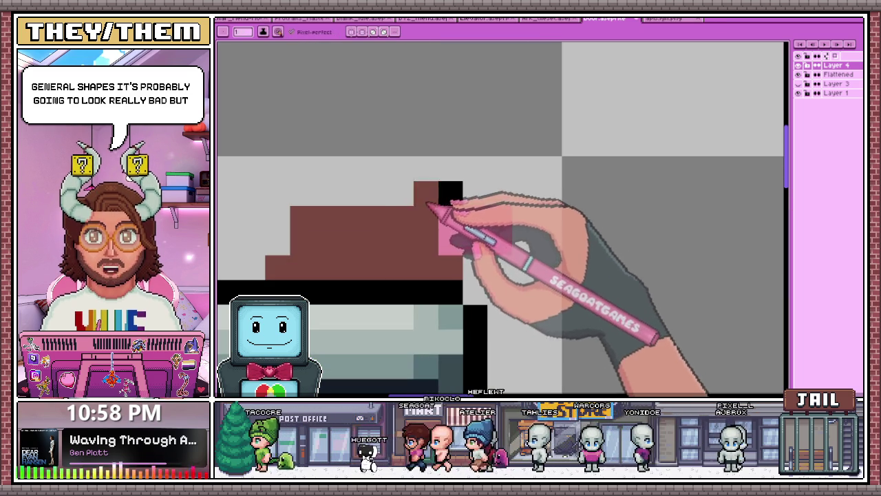
pyautogui.click(401, 167)
pyautogui.scroll(-2, 423, 182)
pyautogui.scroll(-1, 420, 182)
pyautogui.scroll(2, 403, 179)
pyautogui.scroll(-2, 420, 164)
pyautogui.scroll(2, 416, 169)
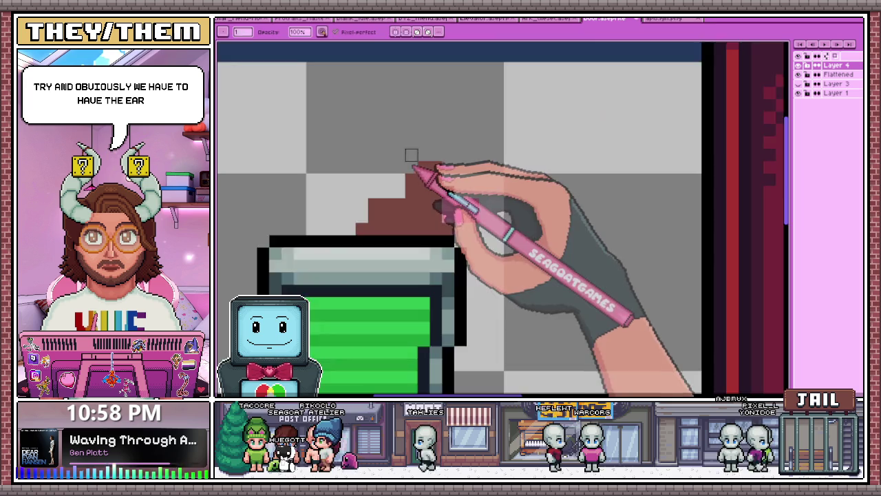
pyautogui.scroll(1, 417, 182)
pyautogui.scroll(-3, 426, 200)
pyautogui.scroll(2, 444, 216)
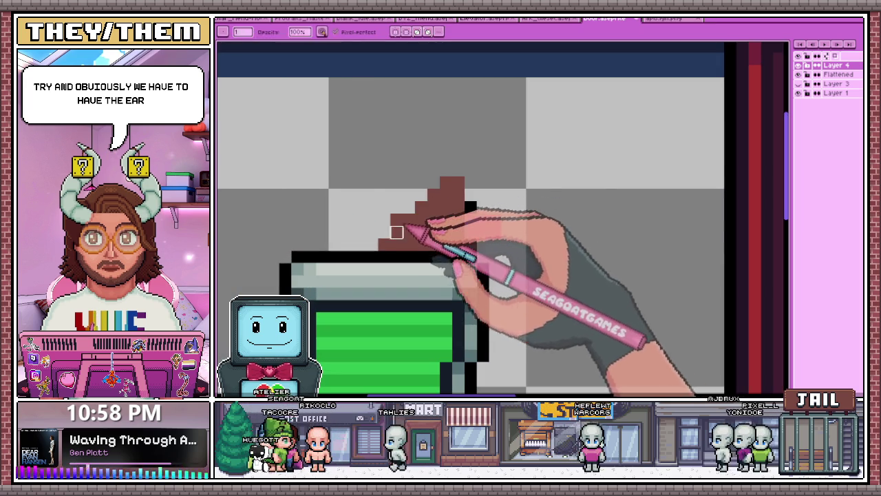
pyautogui.scroll(2, 396, 219)
# Extend the rat's brown staircase edge up-left and add a pink stroke at its front.
pyautogui.moveTo(372, 220)
pyautogui.mouseDown()
pyautogui.moveTo(296, 187)
pyautogui.moveTo(374, 211)
pyautogui.mouseUp()
pyautogui.scroll(-1, 286, 178)
pyautogui.scroll(-1, 296, 181)
pyautogui.scroll(2, 297, 194)
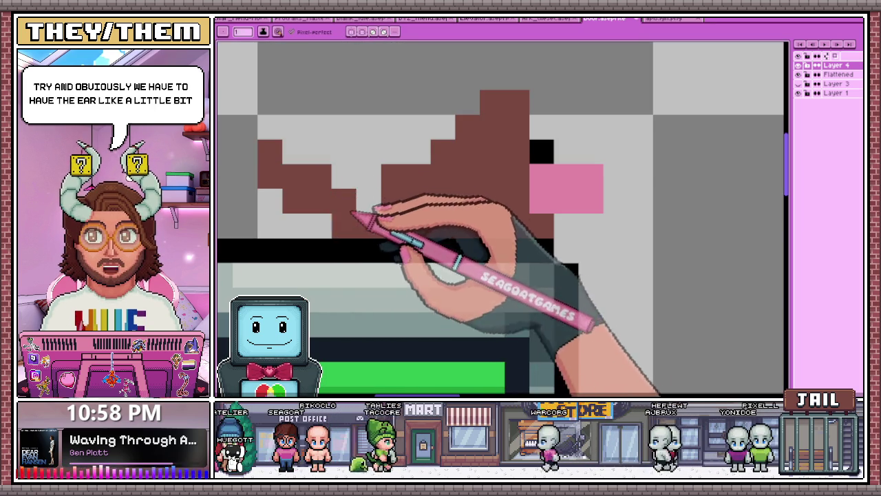
pyautogui.scroll(-3, 386, 207)
pyautogui.scroll(2, 406, 221)
pyautogui.scroll(1, 406, 223)
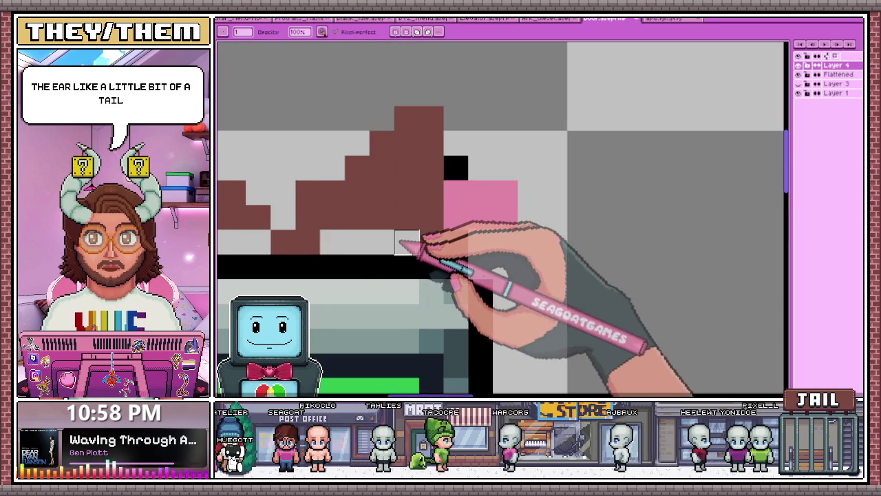
pyautogui.scroll(-1, 406, 242)
pyautogui.moveTo(332, 204); pyautogui.dragTo(398, 177)
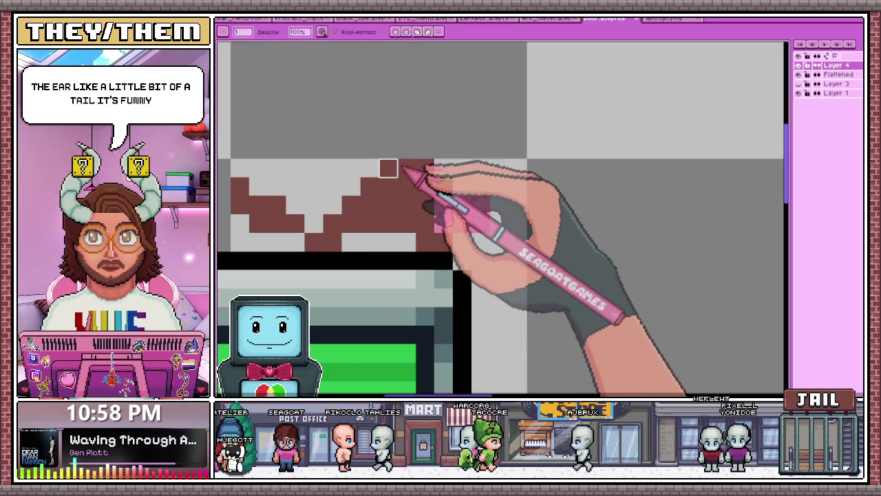
pyautogui.moveTo(443, 206); pyautogui.dragTo(481, 205)
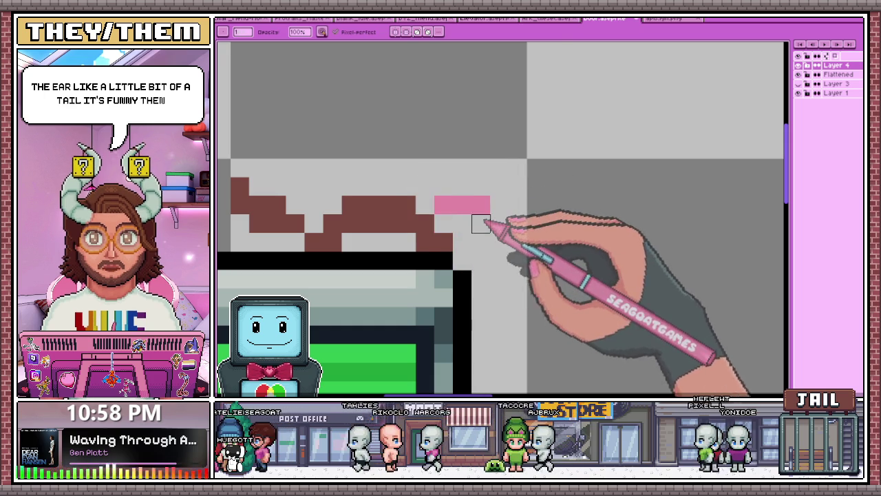
pyautogui.scroll(-2, 462, 204)
pyautogui.scroll(1, 386, 224)
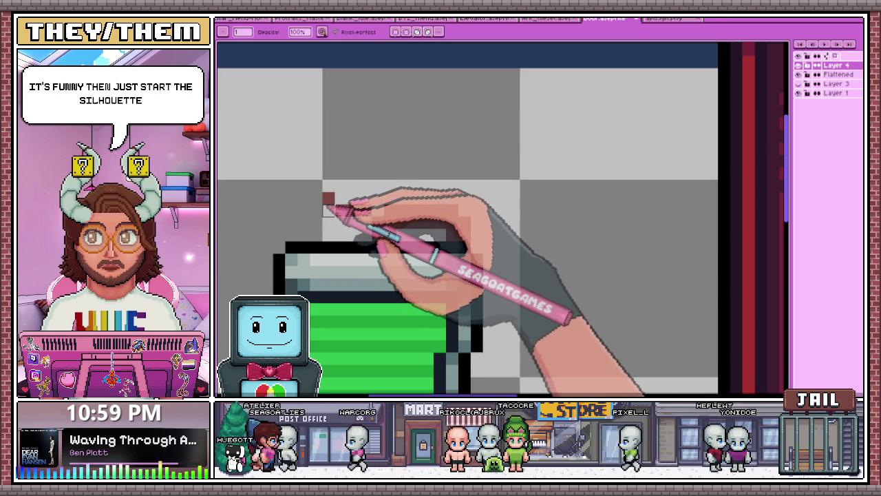
# Draw a brown block for the rat's raised head.
pyautogui.scroll(-1, 358, 247)
pyautogui.scroll(1, 393, 234)
pyautogui.scroll(-1, 413, 245)
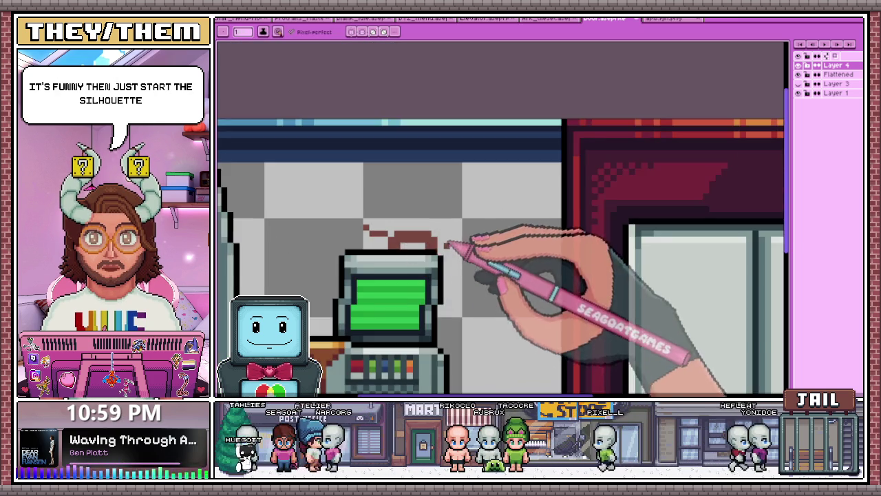
pyautogui.scroll(-1, 414, 248)
pyautogui.scroll(2, 422, 252)
pyautogui.scroll(-1, 393, 252)
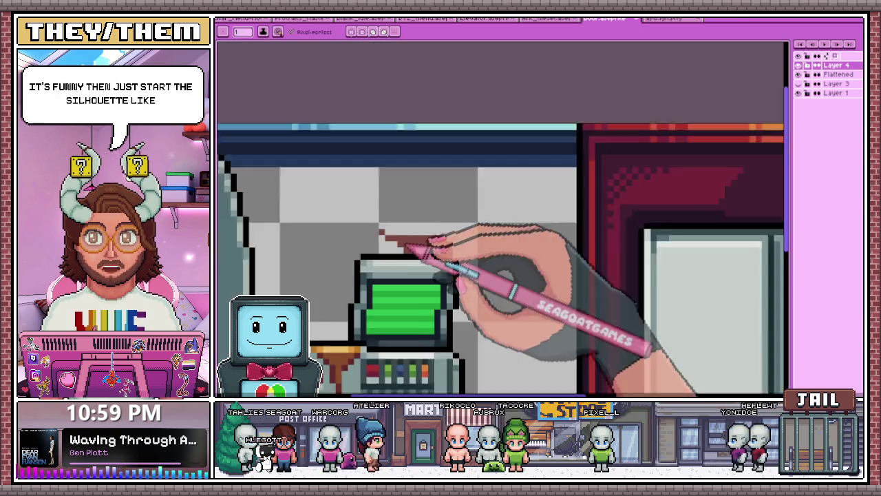
pyautogui.scroll(-1, 448, 259)
pyautogui.scroll(3, 434, 256)
pyautogui.moveTo(448, 200); pyautogui.dragTo(479, 206)
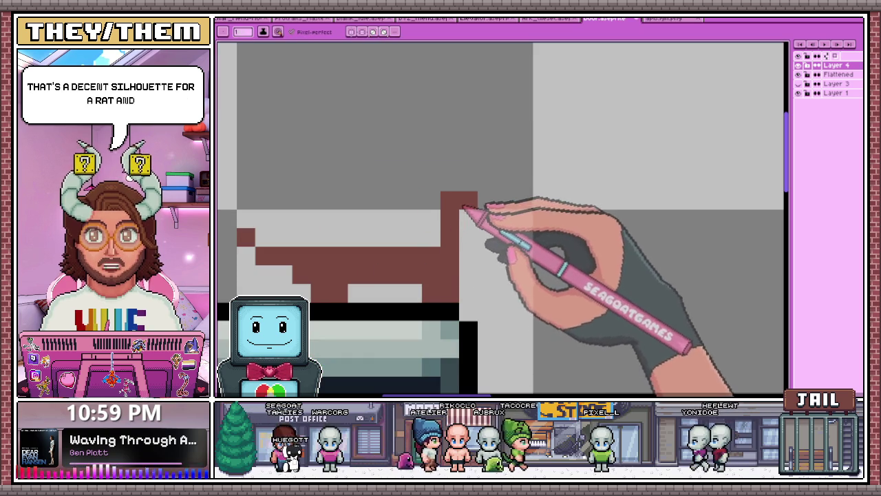
# Tidy the silhouette with the eraser, then pencil a black eye on the rat's head.
pyautogui.press('e')
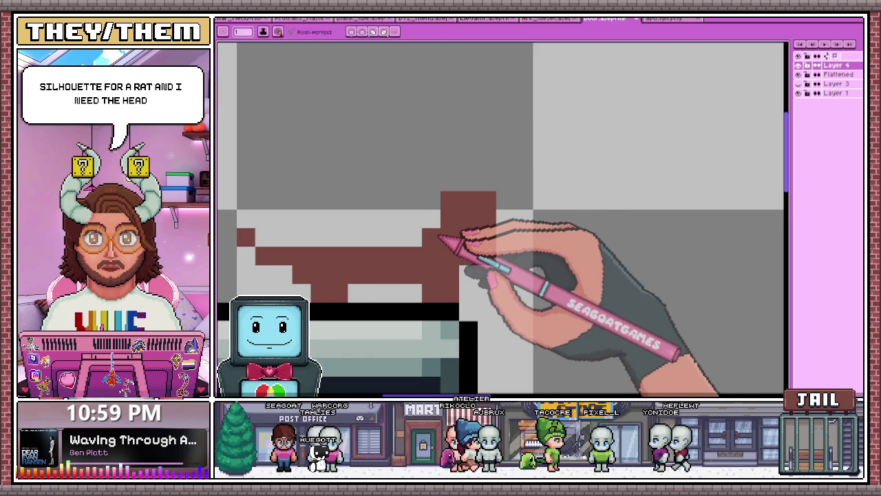
pyautogui.scroll(-3, 474, 268)
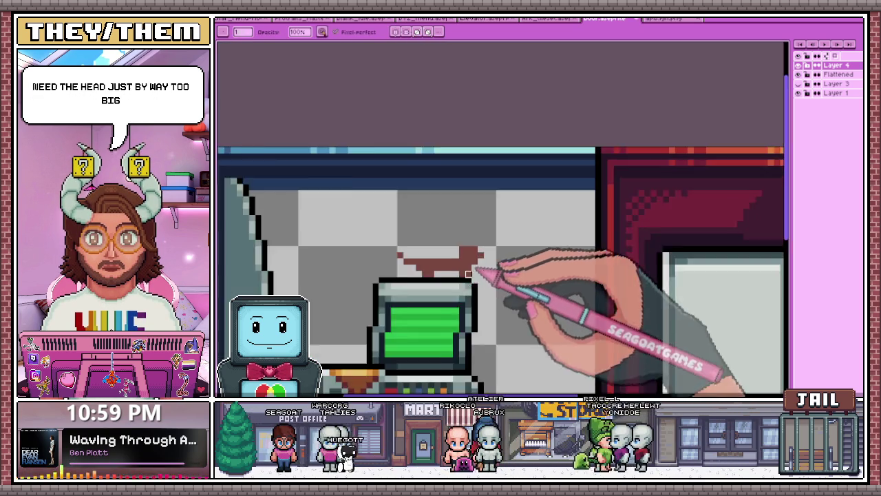
pyautogui.scroll(3, 474, 267)
pyautogui.scroll(-2, 482, 258)
pyautogui.press('b')
pyautogui.scroll(2, 444, 253)
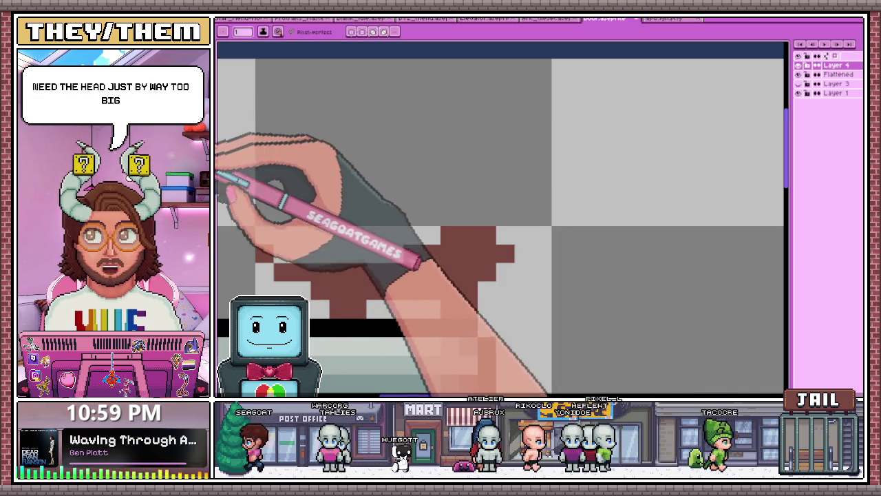
pyautogui.click(468, 253)
# Switch to the eyedropper and zoom around to inspect the finished rat silhouette.
pyautogui.press('i')
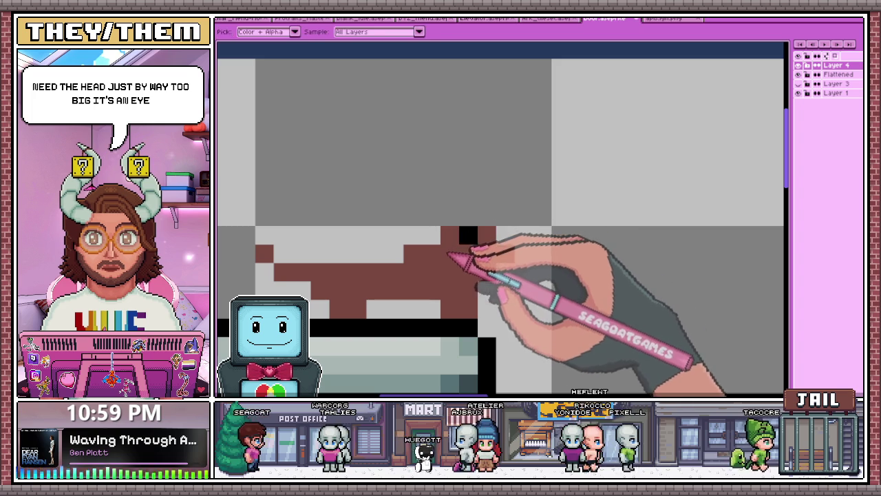
pyautogui.scroll(-2, 462, 225)
pyautogui.scroll(-1, 463, 227)
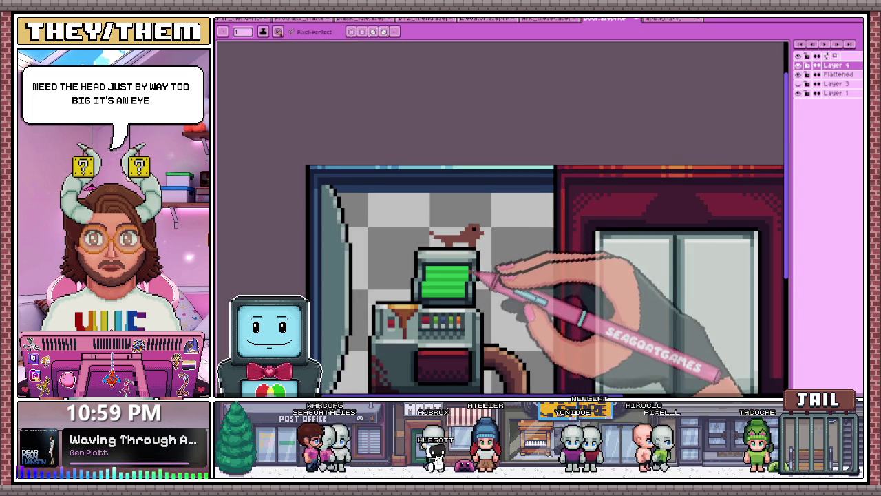
pyautogui.scroll(-1, 465, 234)
pyautogui.scroll(2, 468, 244)
pyautogui.scroll(2, 468, 247)
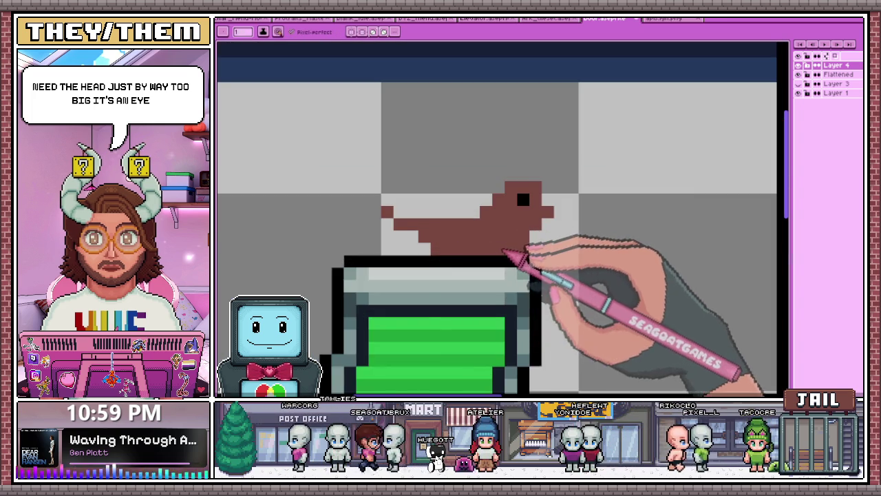
pyautogui.scroll(-2, 481, 251)
pyautogui.scroll(1, 474, 248)
pyautogui.scroll(2, 426, 245)
pyautogui.scroll(1, 448, 247)
pyautogui.scroll(-2, 440, 227)
pyautogui.scroll(-1, 482, 240)
pyautogui.scroll(-2, 505, 282)
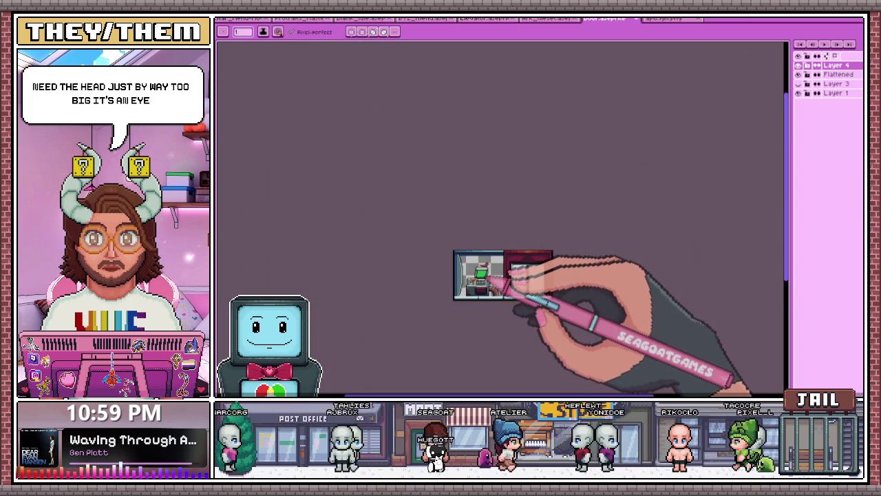
pyautogui.scroll(3, 509, 274)
pyautogui.scroll(2, 482, 233)
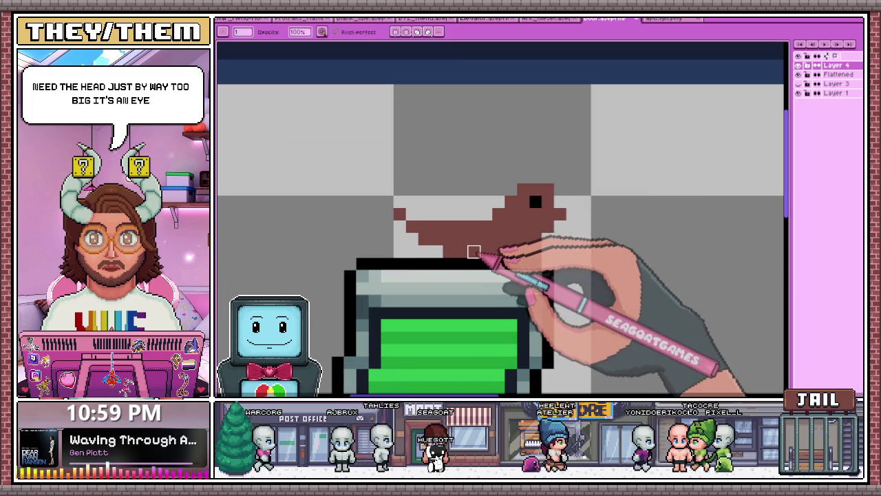
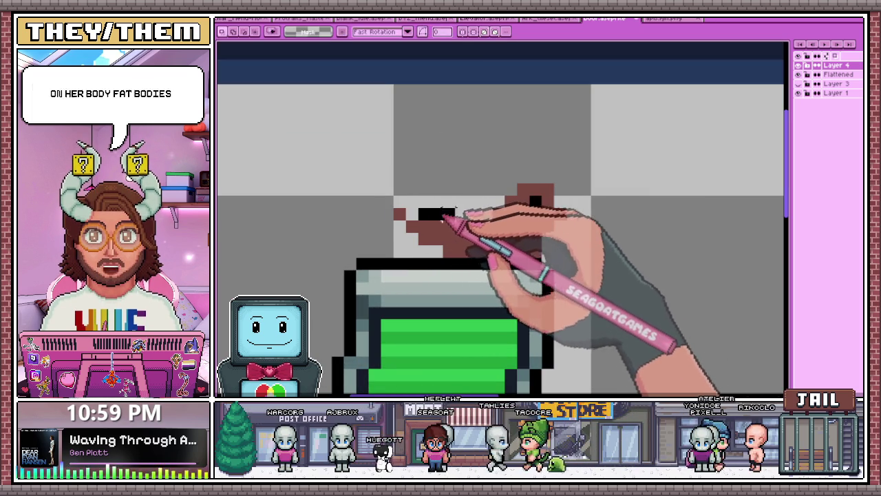
# Zoom in on the rat above the monitor and sample its brown colour with the eyedropper.
pyautogui.scroll(-1, 444, 225)
pyautogui.scroll(-1, 444, 206)
pyautogui.scroll(1, 433, 199)
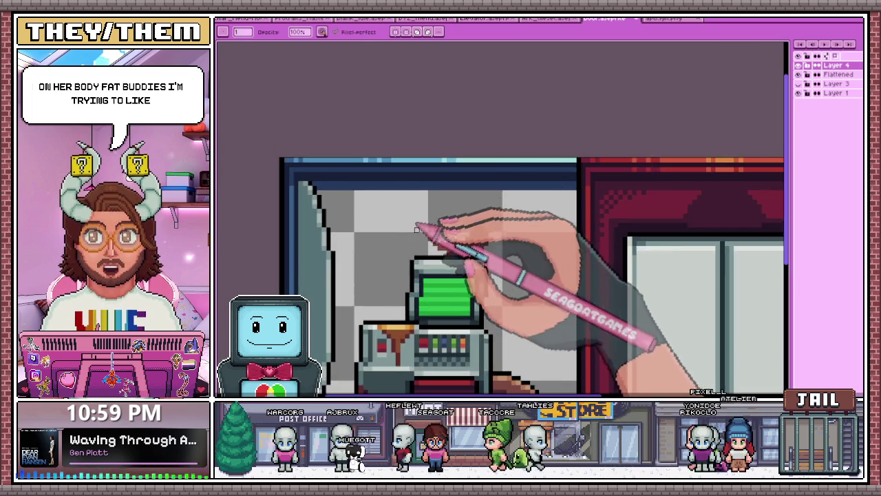
pyautogui.scroll(-1, 418, 161)
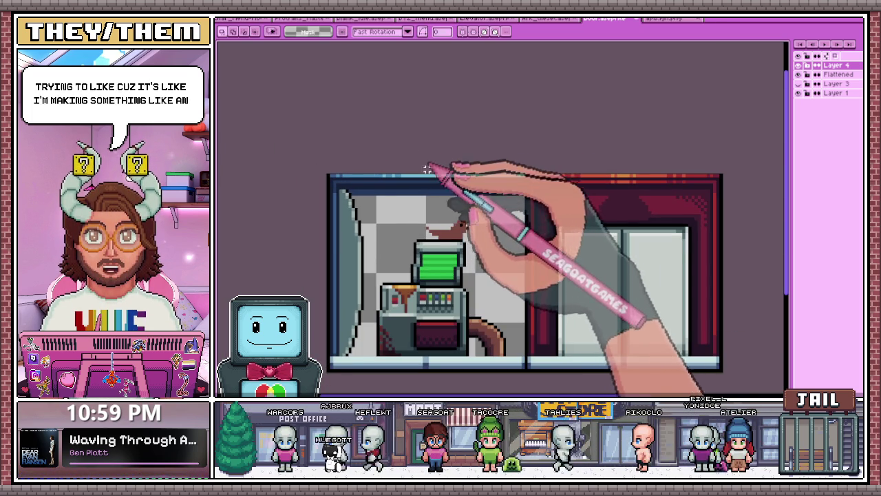
pyautogui.scroll(2, 425, 173)
pyautogui.scroll(3, 424, 238)
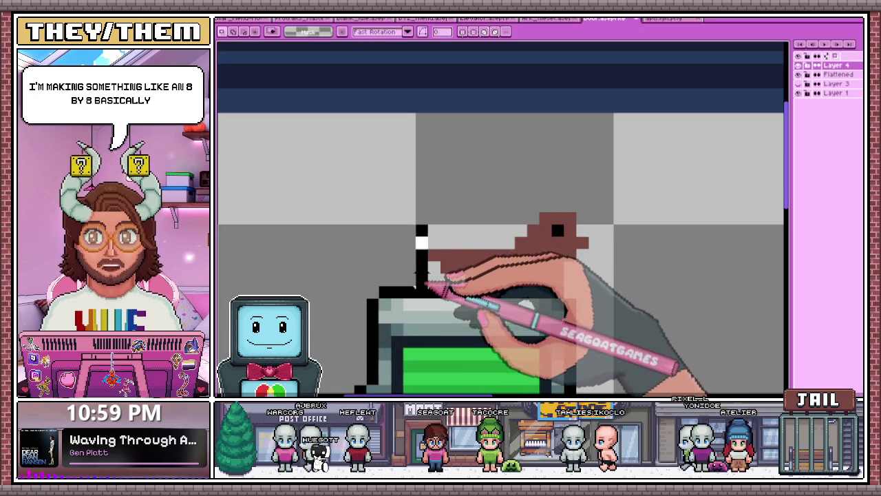
pyautogui.scroll(-2, 421, 282)
pyautogui.scroll(2, 386, 190)
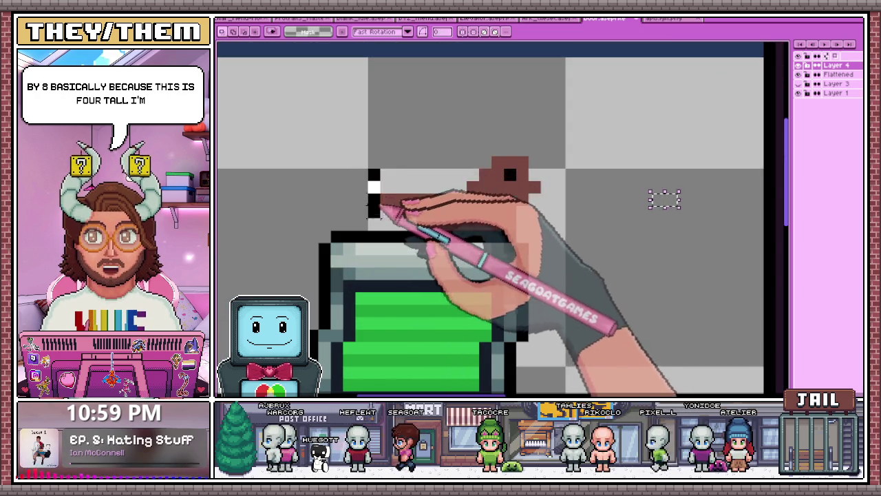
pyautogui.scroll(-3, 379, 207)
pyautogui.scroll(1, 448, 173)
pyautogui.scroll(1, 403, 216)
pyautogui.press('alt')
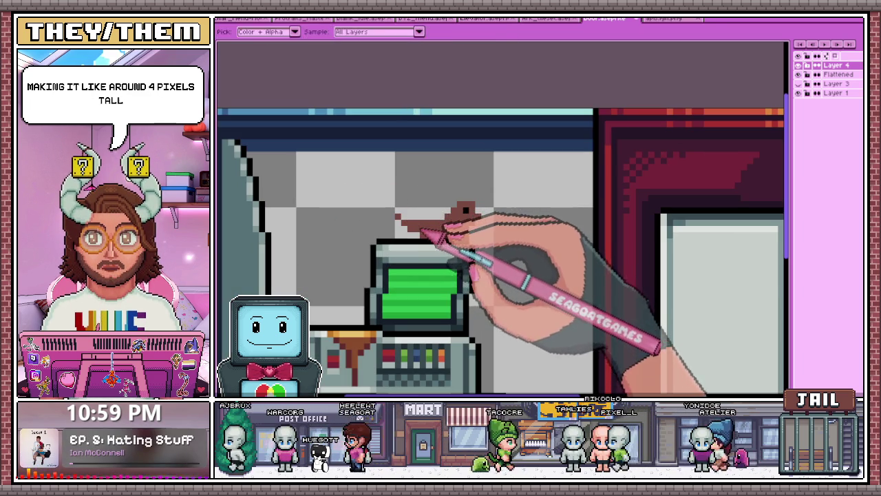
# Paint brown pixels to thicken the rat's body downward and leftward.
pyautogui.scroll(3, 413, 232)
pyautogui.scroll(-1, 403, 227)
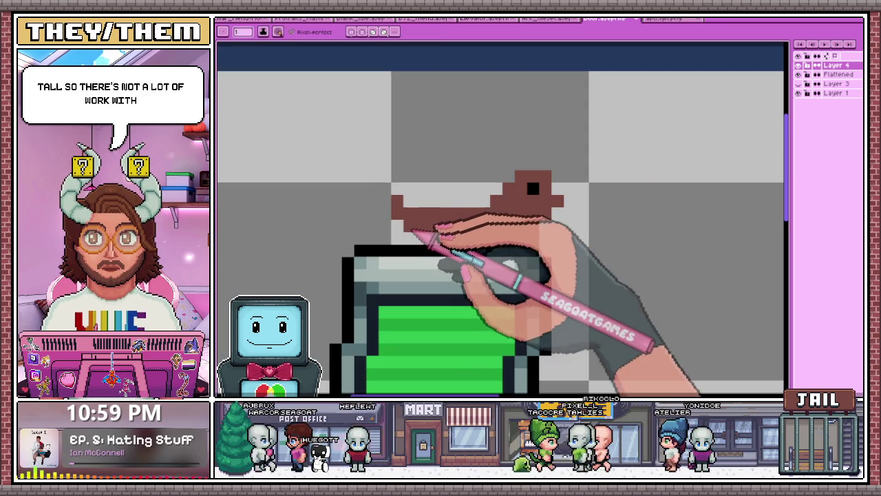
pyautogui.scroll(-1, 430, 238)
pyautogui.scroll(1, 459, 240)
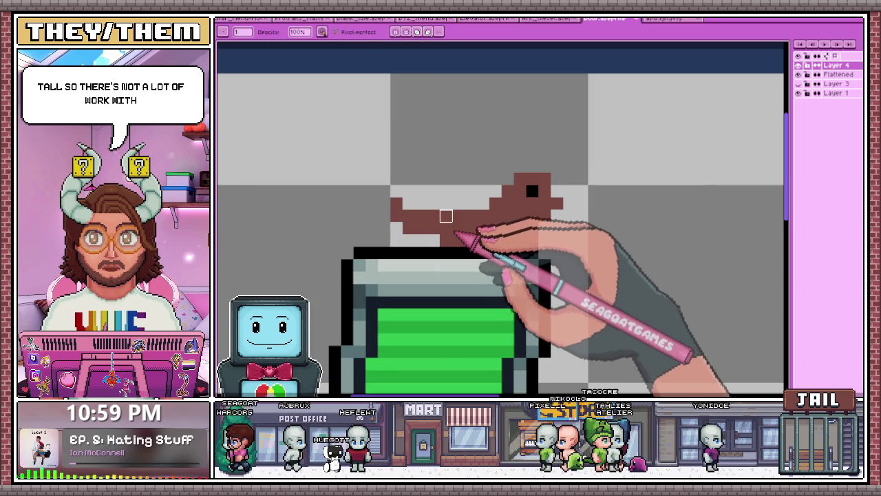
pyautogui.scroll(-1, 490, 201)
pyautogui.scroll(-1, 507, 197)
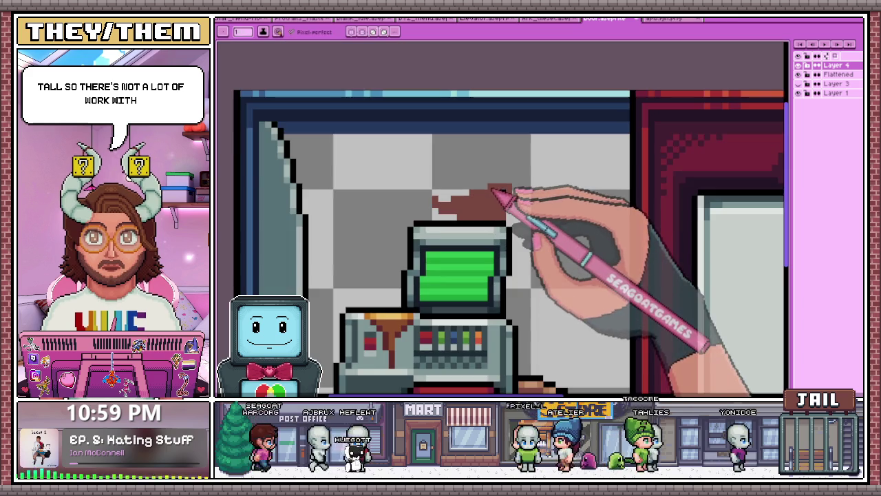
pyautogui.scroll(-2, 495, 197)
pyautogui.scroll(-1, 495, 236)
pyautogui.scroll(1, 481, 220)
pyautogui.scroll(1, 476, 218)
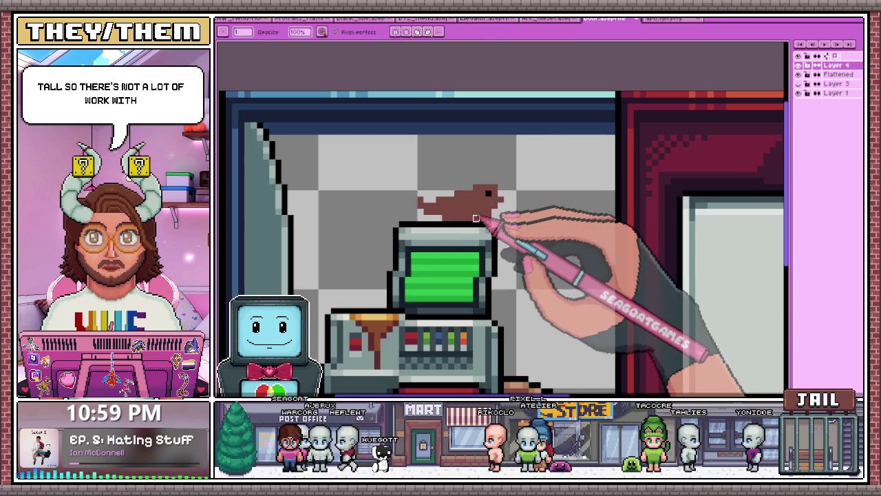
pyautogui.scroll(1, 470, 219)
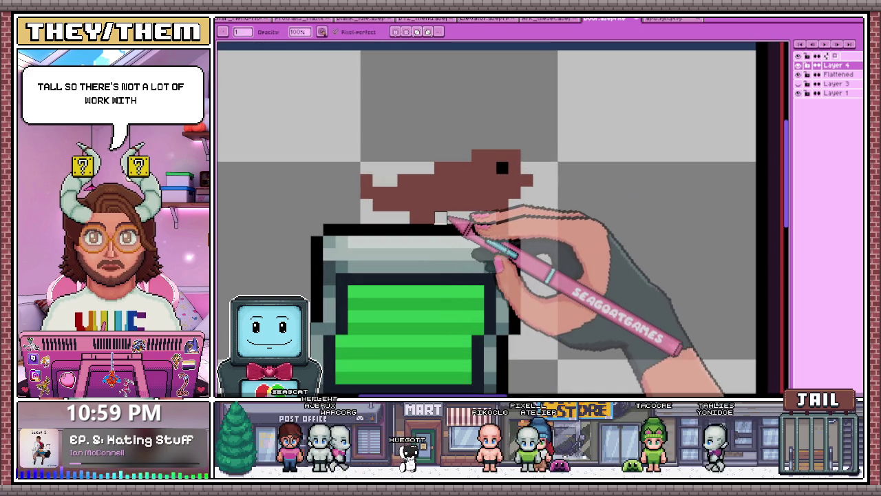
pyautogui.scroll(-1, 482, 199)
pyautogui.scroll(1, 485, 210)
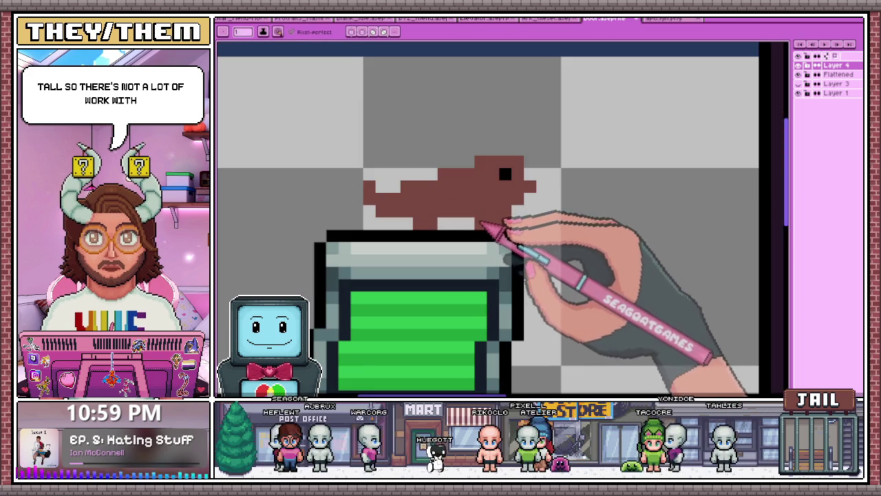
pyautogui.scroll(-2, 494, 246)
pyautogui.scroll(-1, 487, 252)
pyautogui.scroll(1, 489, 253)
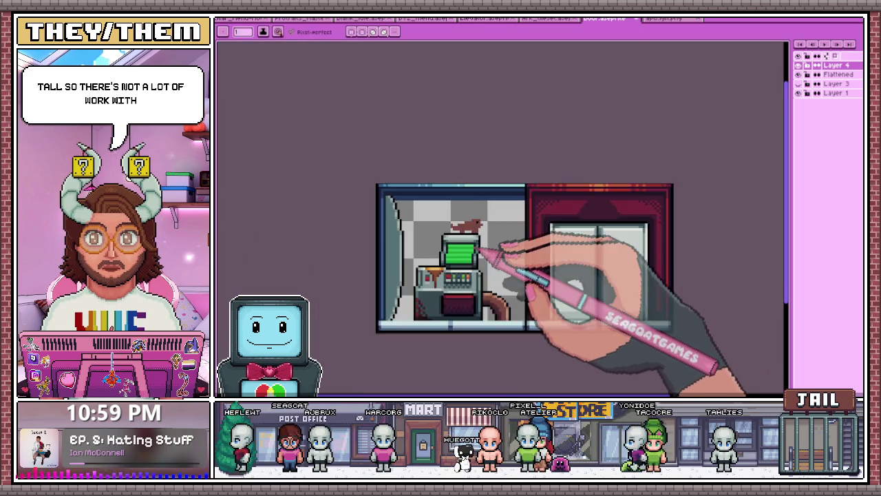
pyautogui.scroll(2, 491, 245)
pyautogui.scroll(2, 487, 230)
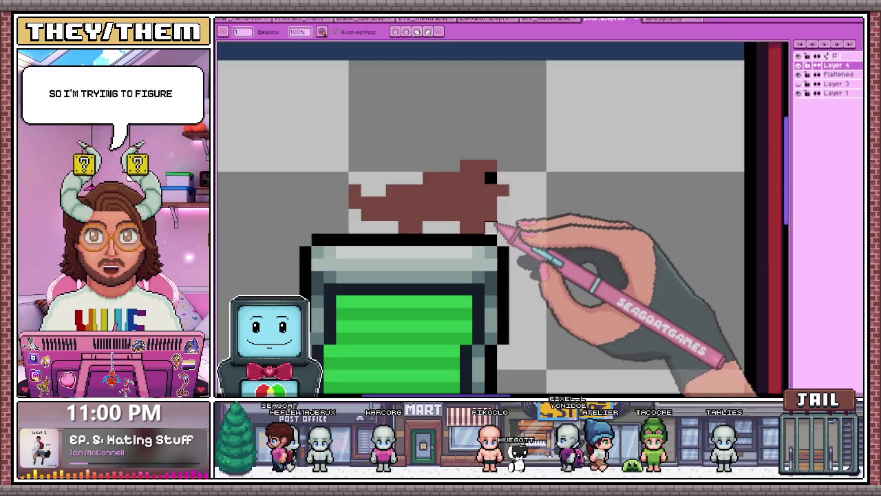
pyautogui.scroll(2, 490, 190)
pyautogui.scroll(-1, 486, 196)
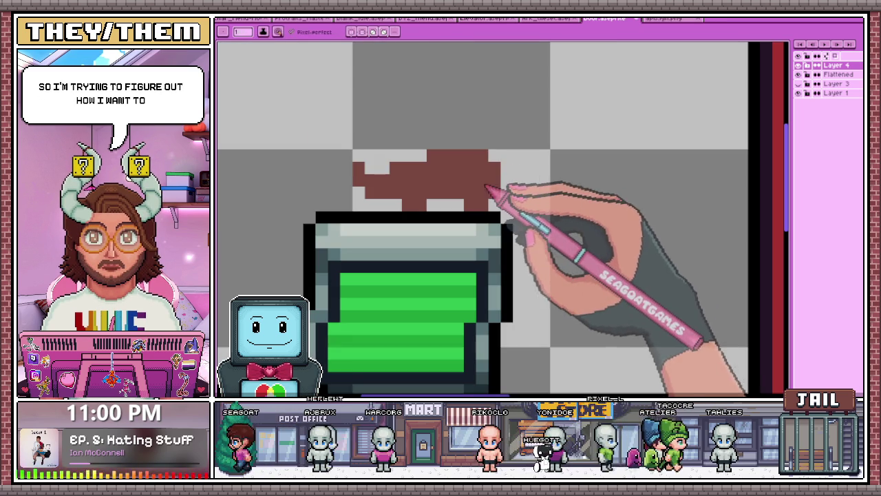
pyautogui.scroll(-3, 496, 193)
pyautogui.scroll(1, 492, 206)
pyautogui.scroll(2, 488, 201)
pyautogui.moveTo(416, 225); pyautogui.dragTo(424, 237)
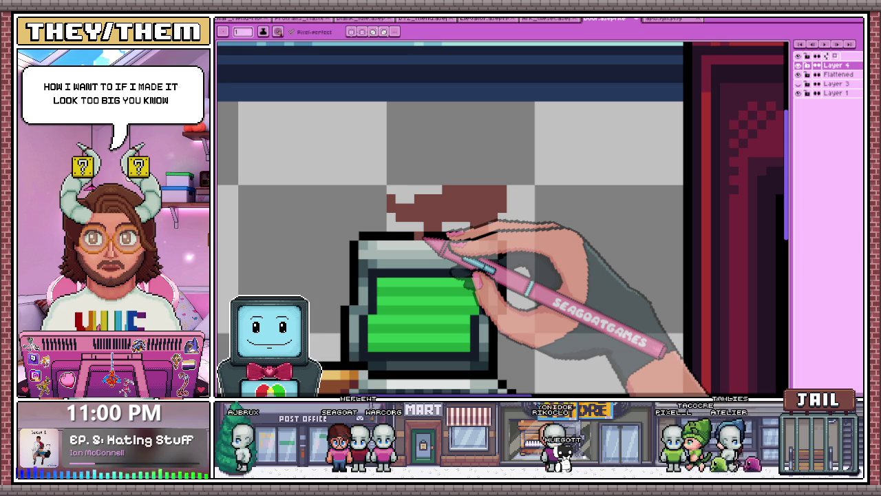
pyautogui.scroll(-1, 423, 239)
pyautogui.scroll(2, 406, 200)
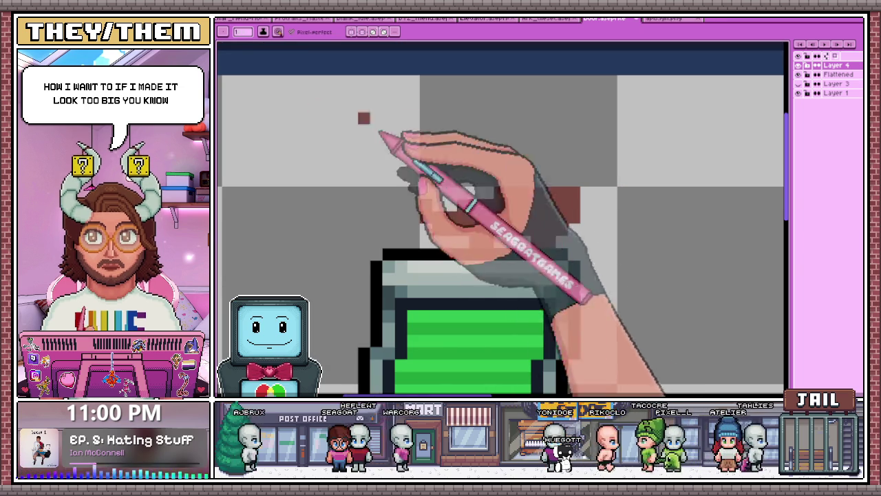
# Erase the left part of the brown rat shape, leaving a thin body outline.
pyautogui.moveTo(399, 190); pyautogui.dragTo(424, 204)
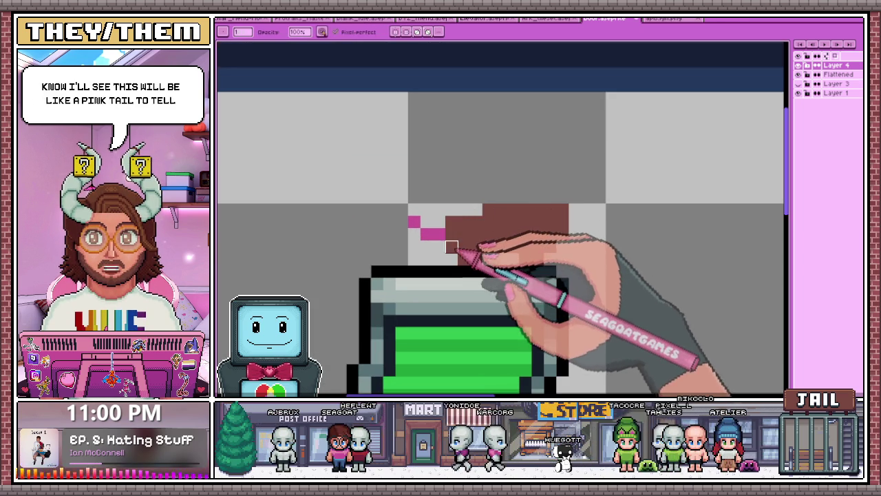
pyautogui.scroll(-1, 527, 257)
pyautogui.scroll(1, 498, 239)
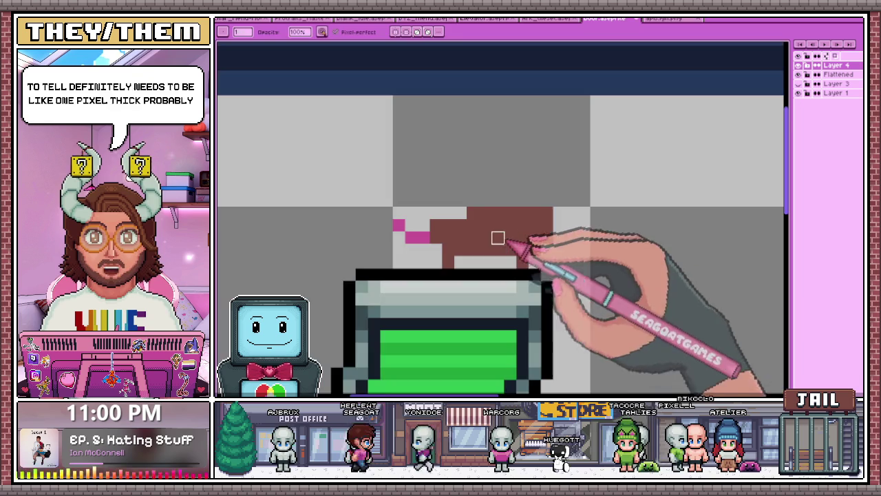
pyautogui.moveTo(433, 259)
pyautogui.mouseDown()
pyautogui.moveTo(527, 223)
pyautogui.moveTo(483, 260)
pyautogui.mouseUp()
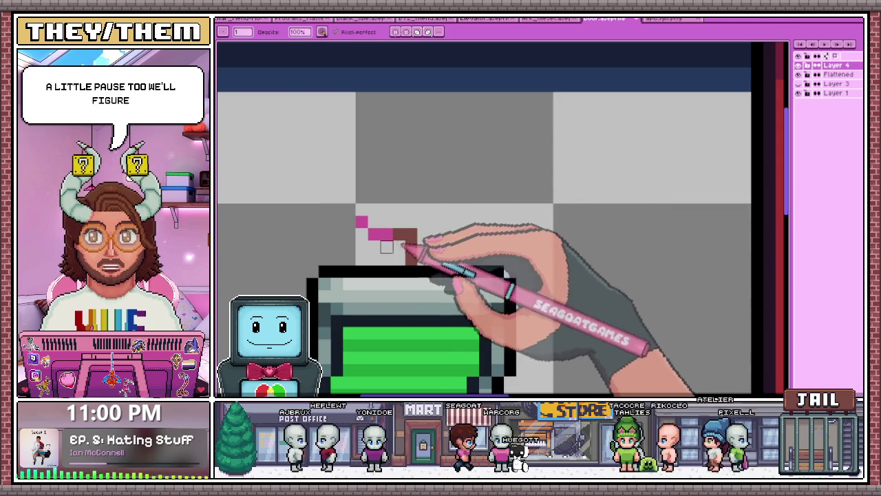
# Draw a thin pink tail off the rat and add one more brown body pixel.
pyautogui.press('e')
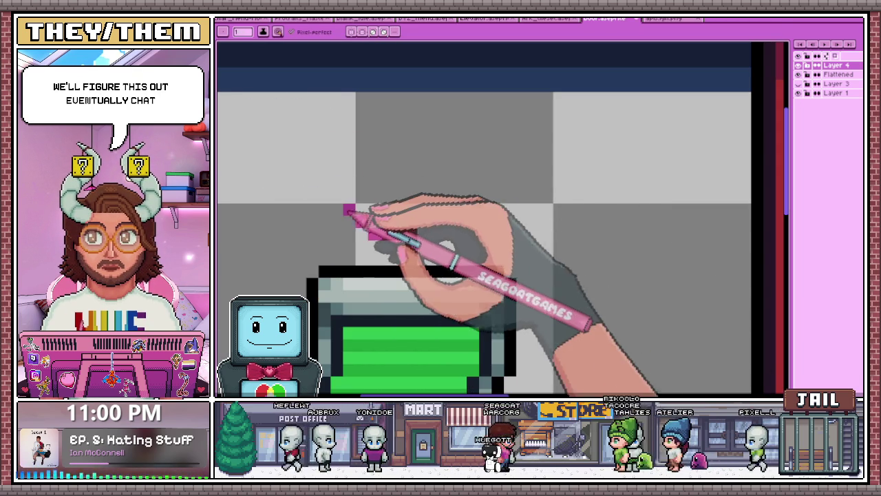
pyautogui.moveTo(349, 210); pyautogui.dragTo(377, 234)
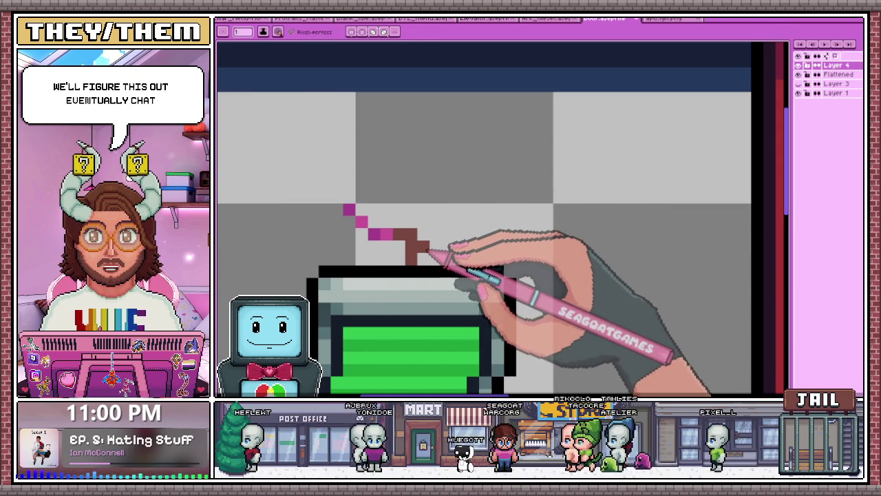
pyautogui.click(460, 247)
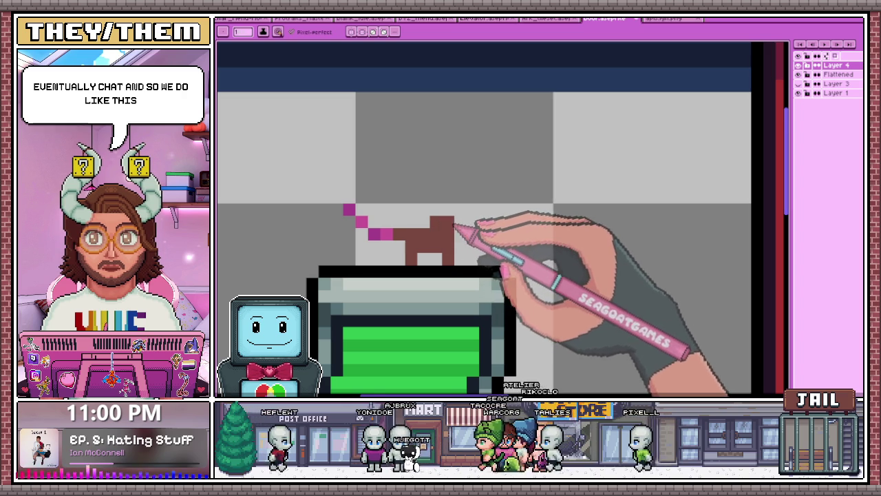
# Add a brown pixel to the rat's head.
pyautogui.scroll(-2, 454, 227)
pyautogui.scroll(-2, 455, 227)
pyautogui.scroll(-1, 454, 227)
pyautogui.scroll(3, 458, 234)
pyautogui.scroll(3, 458, 225)
pyautogui.scroll(2, 471, 249)
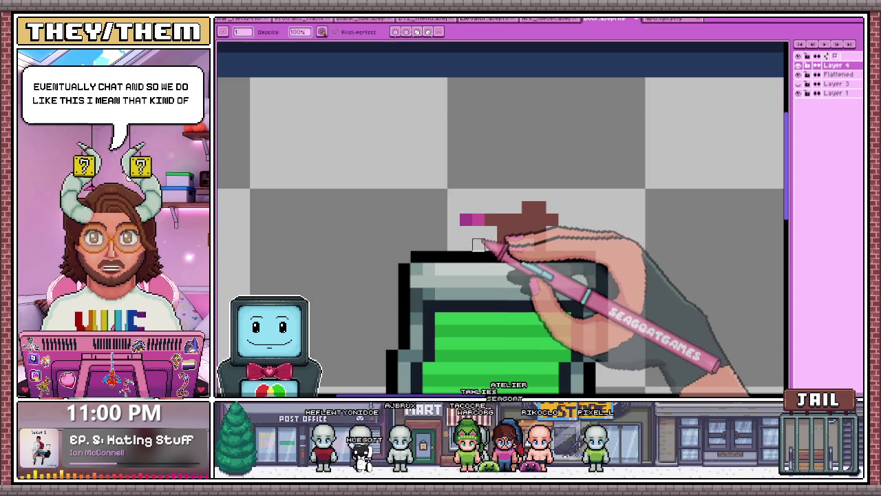
pyautogui.scroll(1, 499, 239)
pyautogui.scroll(-2, 507, 240)
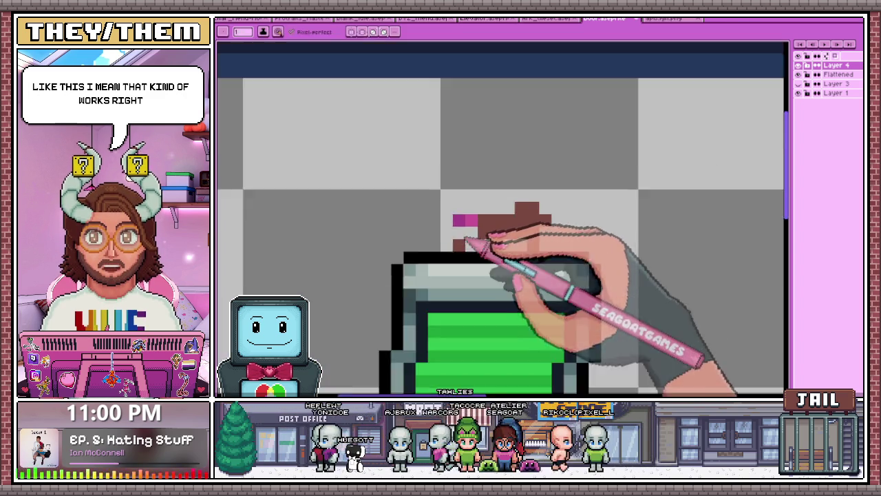
pyautogui.scroll(-2, 491, 232)
pyautogui.scroll(-2, 502, 265)
pyautogui.scroll(-1, 482, 297)
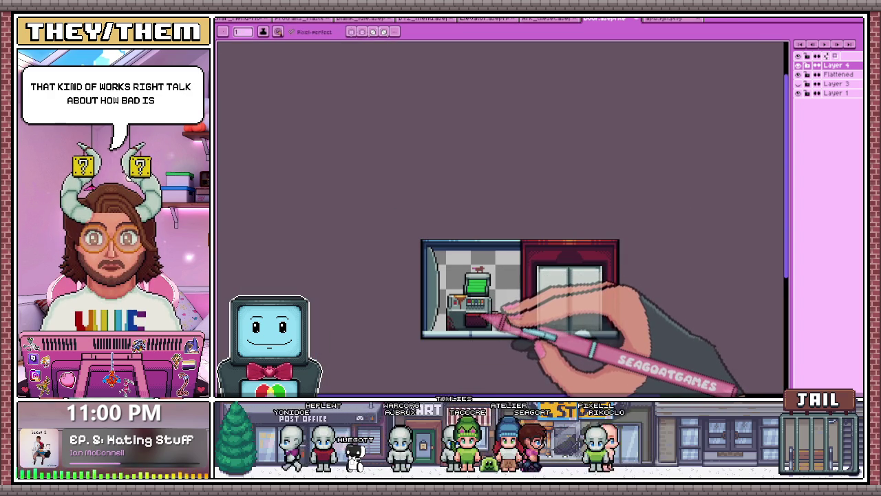
pyautogui.scroll(1, 480, 314)
pyautogui.scroll(1, 507, 294)
pyautogui.scroll(3, 502, 289)
pyautogui.scroll(2, 472, 220)
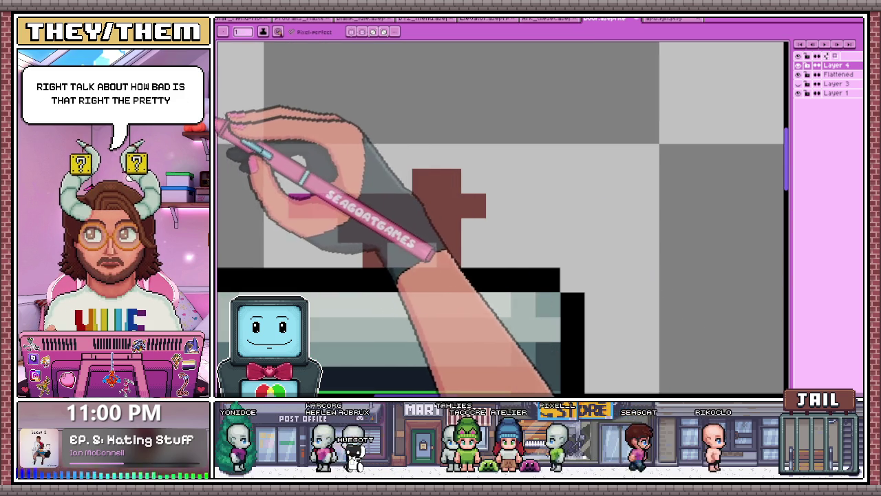
pyautogui.click(416, 153)
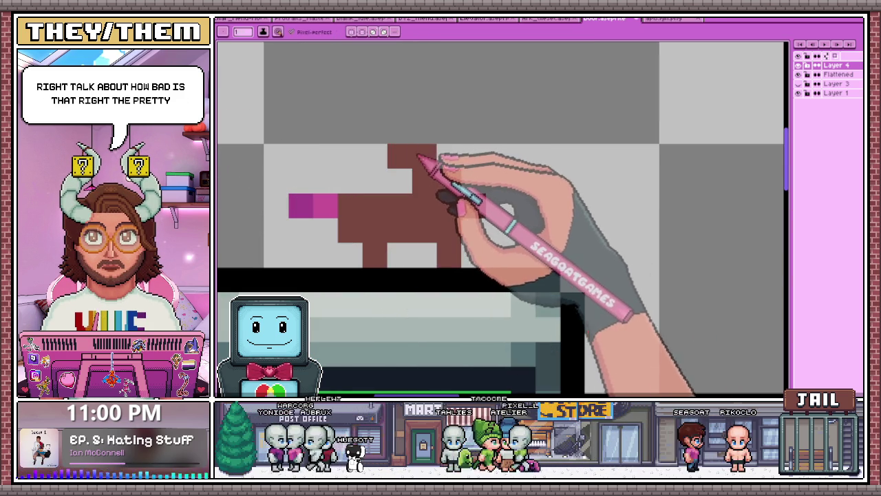
# Place magenta pixels to extend the rat's tail to the left.
pyautogui.scroll(-2, 413, 155)
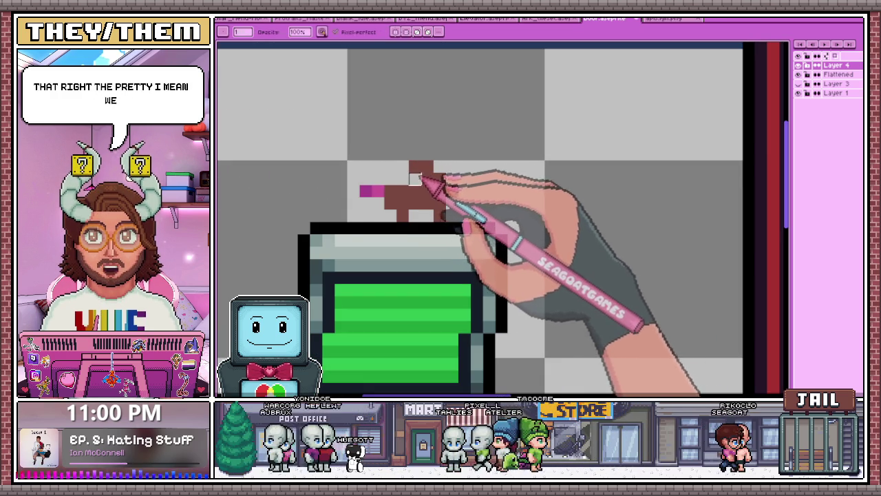
pyautogui.scroll(-2, 416, 180)
pyautogui.scroll(-2, 478, 197)
pyautogui.scroll(-2, 482, 212)
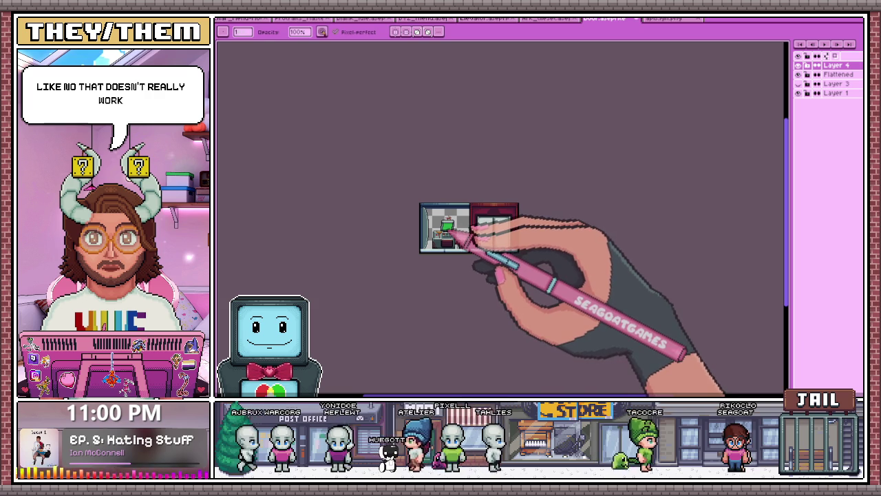
pyautogui.scroll(2, 448, 234)
pyautogui.scroll(1, 443, 229)
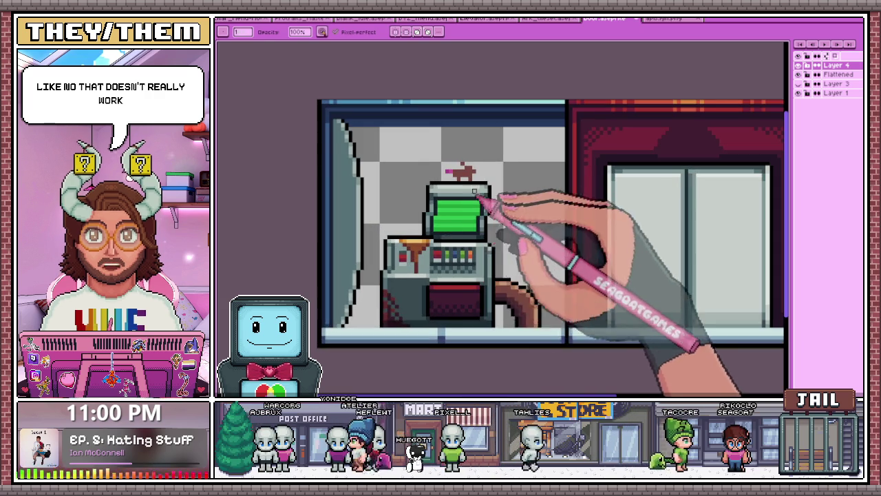
pyautogui.scroll(2, 474, 195)
pyautogui.scroll(1, 462, 147)
pyautogui.scroll(-1, 491, 177)
pyautogui.scroll(1, 462, 197)
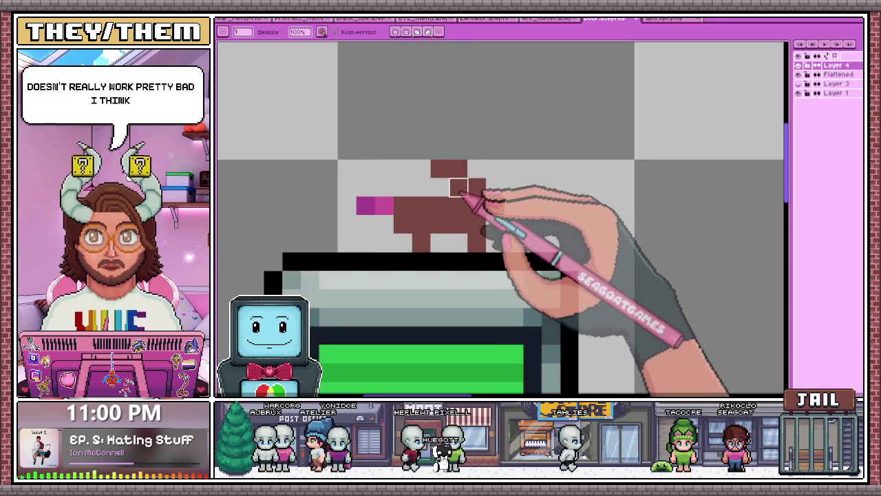
pyautogui.scroll(-1, 458, 187)
pyautogui.press('e')
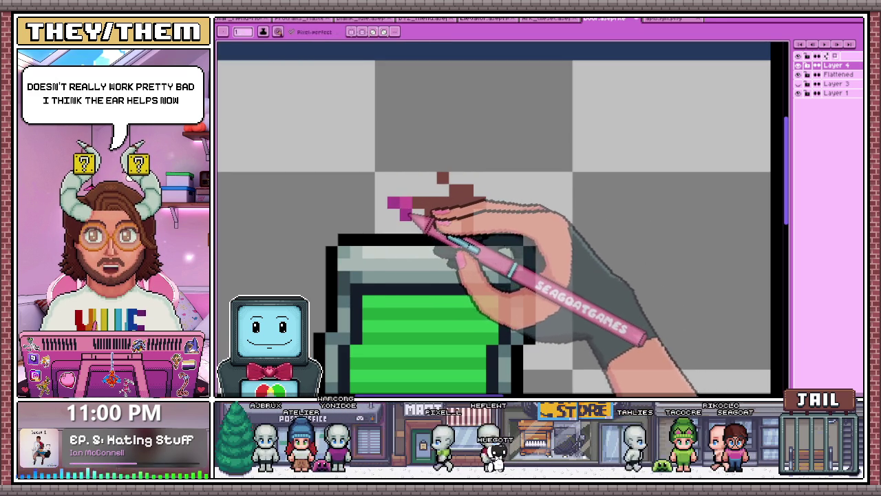
pyautogui.press('b')
pyautogui.scroll(-2, 409, 216)
pyautogui.scroll(2, 408, 217)
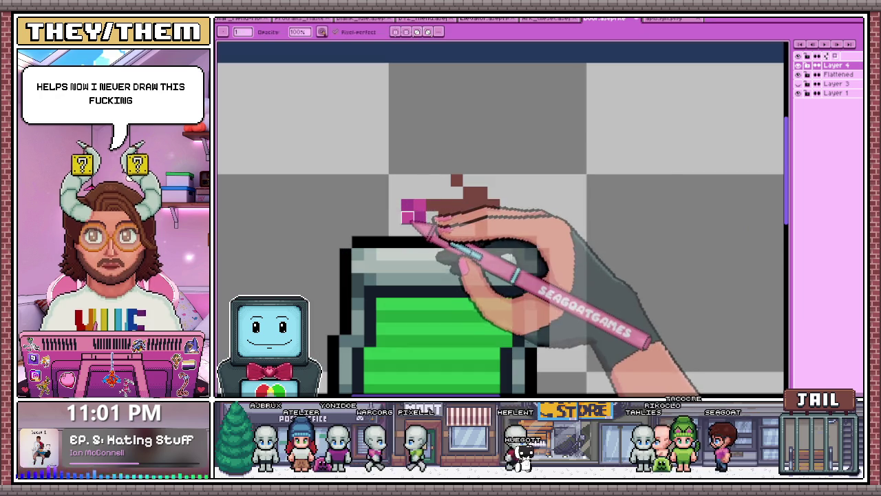
pyautogui.click(419, 216)
pyautogui.press('e')
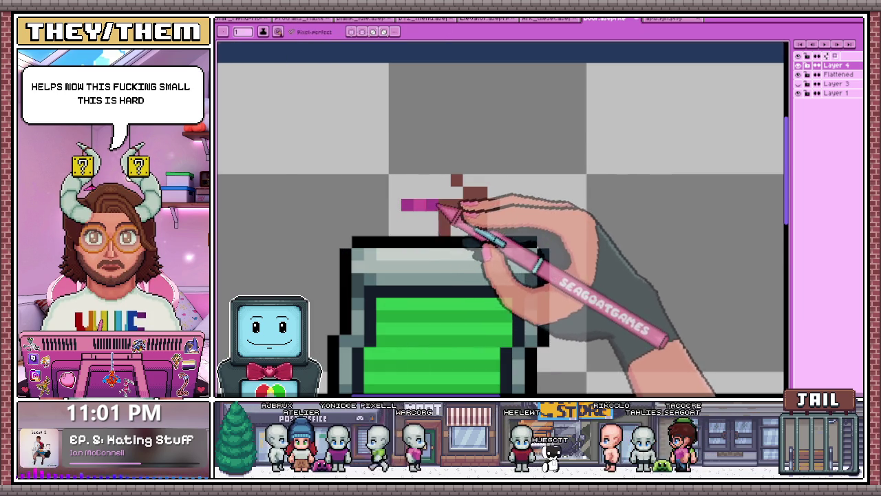
pyautogui.click(435, 195)
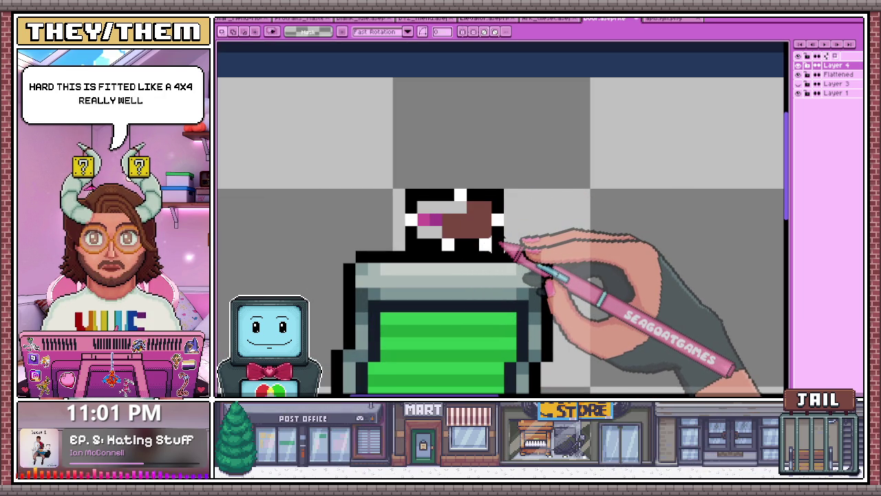
# Sample black from the canvas with the eyedropper.
pyautogui.scroll(-2, 505, 242)
pyautogui.scroll(-2, 477, 191)
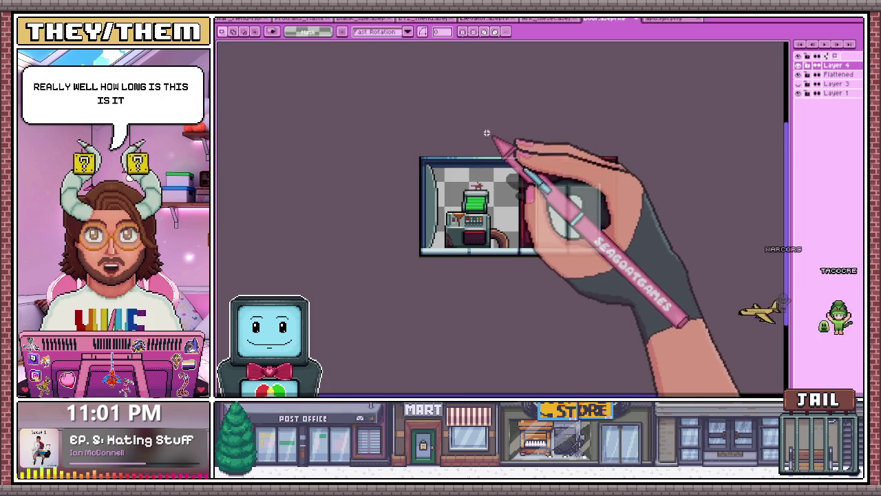
pyautogui.scroll(-2, 488, 169)
pyautogui.scroll(2, 491, 196)
pyautogui.scroll(3, 490, 191)
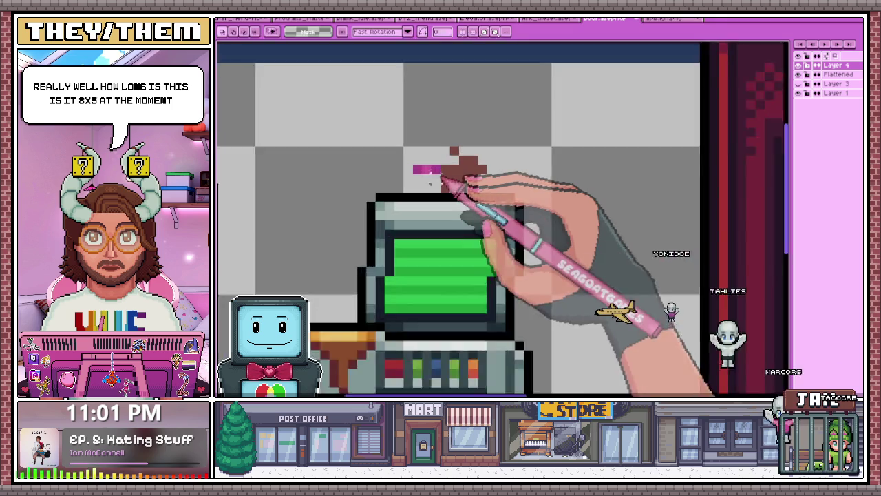
pyautogui.scroll(1, 418, 172)
pyautogui.press('i')
pyautogui.scroll(-2, 505, 322)
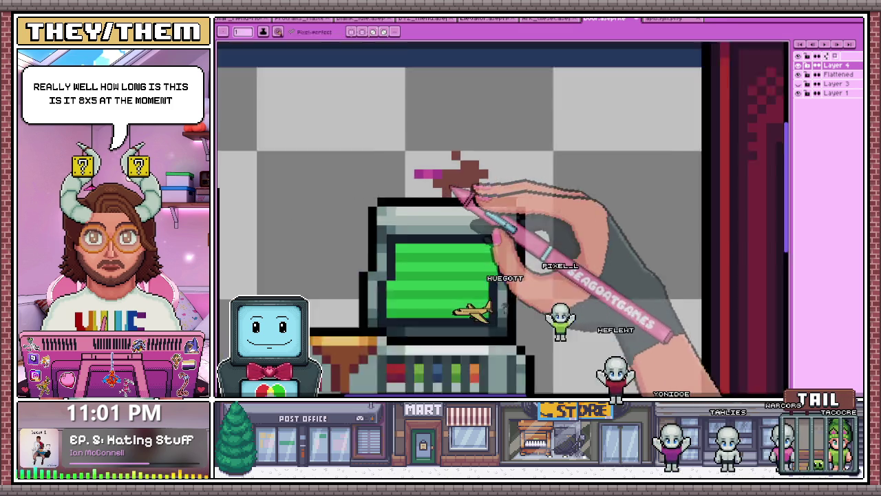
pyautogui.scroll(1, 504, 322)
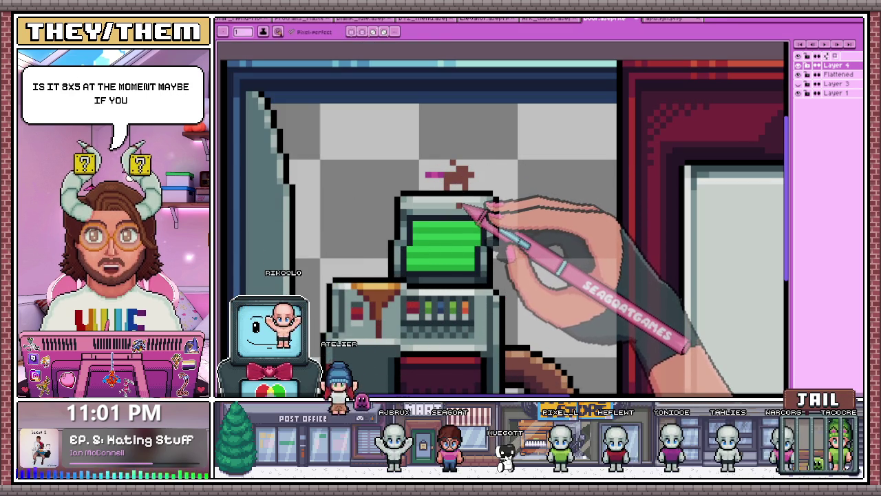
pyautogui.scroll(1, 487, 196)
pyautogui.scroll(1, 435, 189)
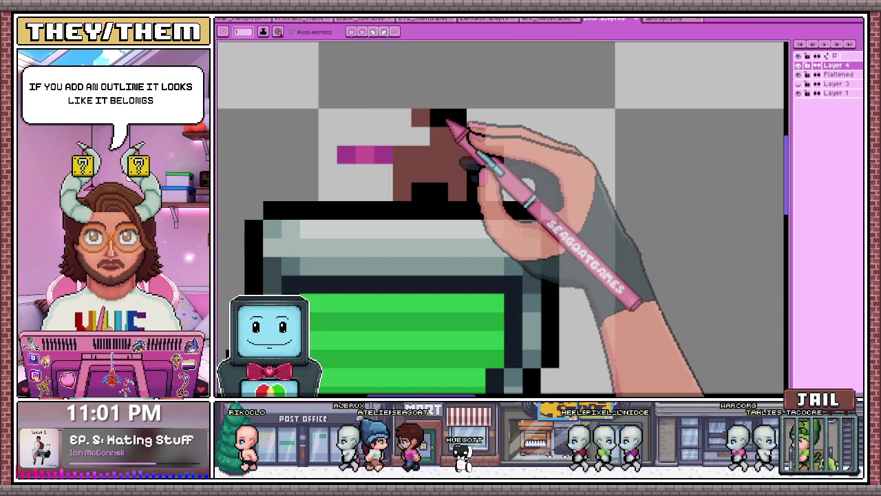
# Draw a black outline above the rat and around its tail.
pyautogui.click(421, 99)
pyautogui.moveTo(417, 112)
pyautogui.mouseDown()
pyautogui.moveTo(494, 154)
pyautogui.moveTo(327, 154)
pyautogui.moveTo(382, 178)
pyautogui.mouseUp()
pyautogui.scroll(-1, 382, 180)
pyautogui.scroll(-2, 443, 173)
pyautogui.scroll(-2, 472, 197)
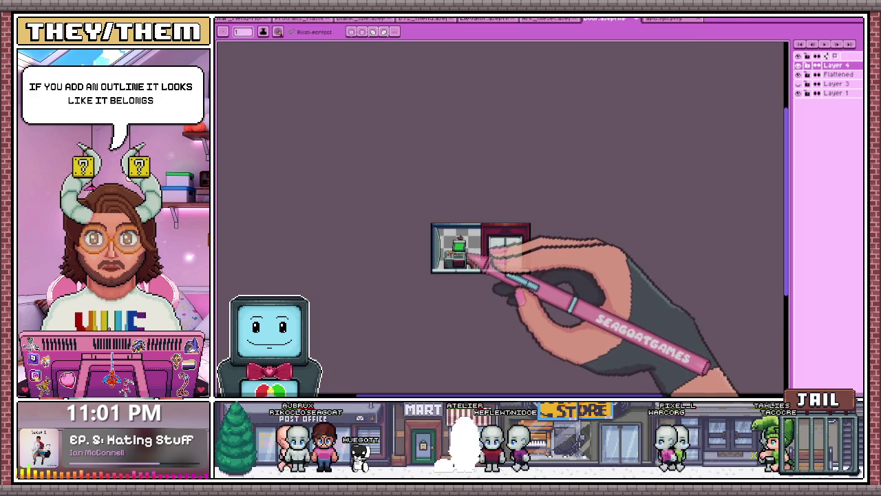
pyautogui.scroll(1, 482, 237)
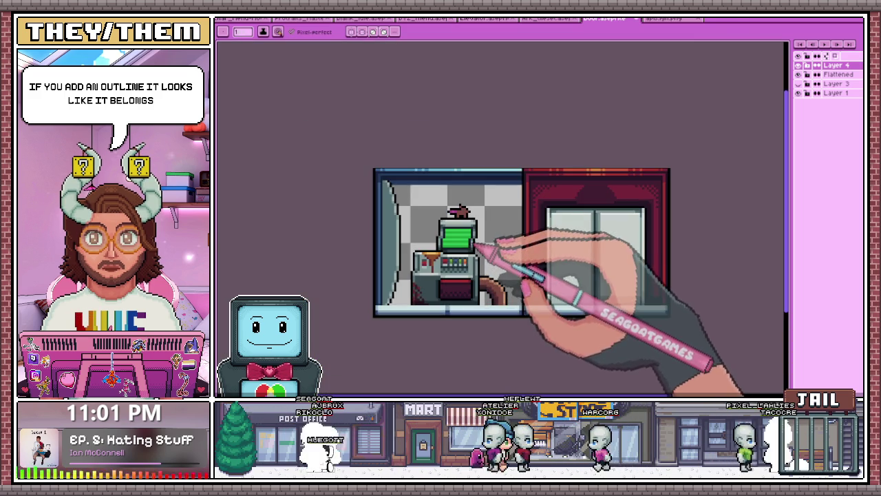
pyautogui.scroll(2, 478, 236)
pyautogui.scroll(2, 482, 198)
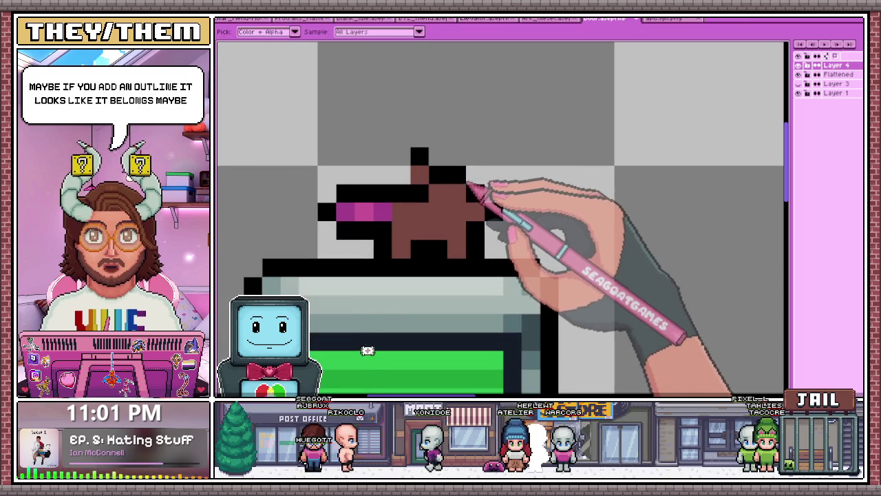
# Add black outline pixels along the rat's right edge.
pyautogui.moveTo(481, 186); pyautogui.dragTo(511, 213)
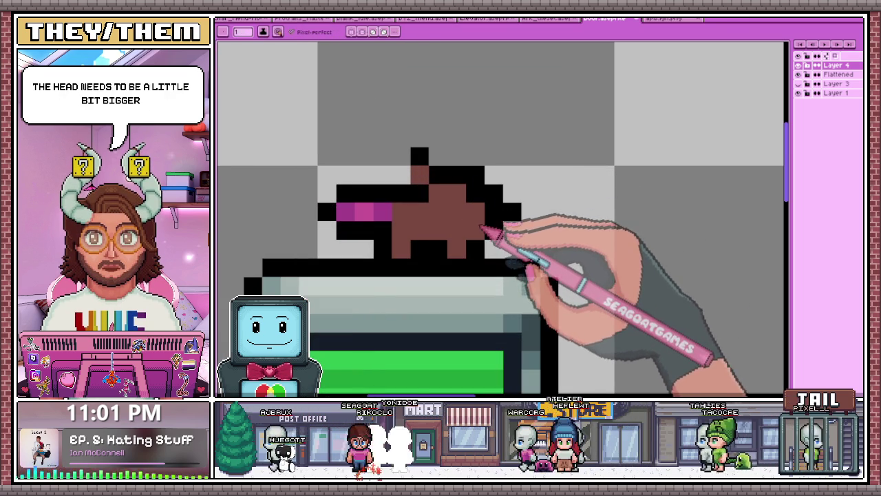
pyautogui.scroll(-2, 481, 201)
pyautogui.scroll(1, 501, 226)
pyautogui.scroll(2, 507, 236)
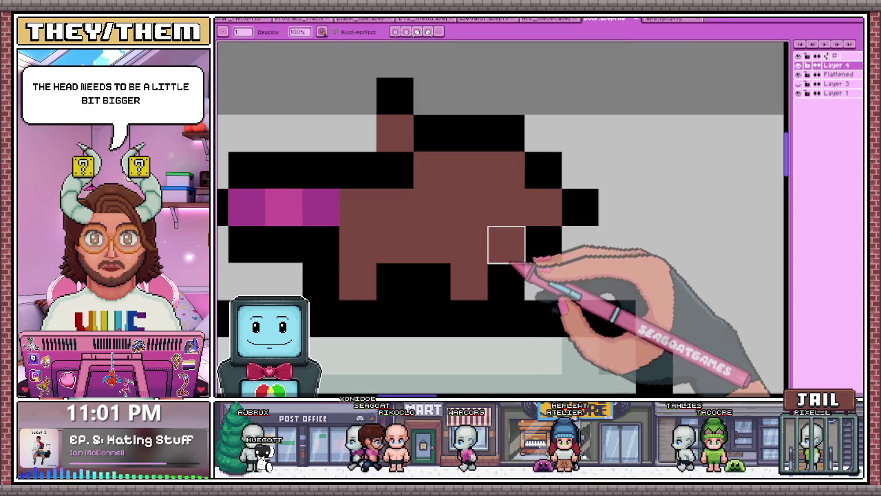
pyautogui.scroll(-3, 523, 252)
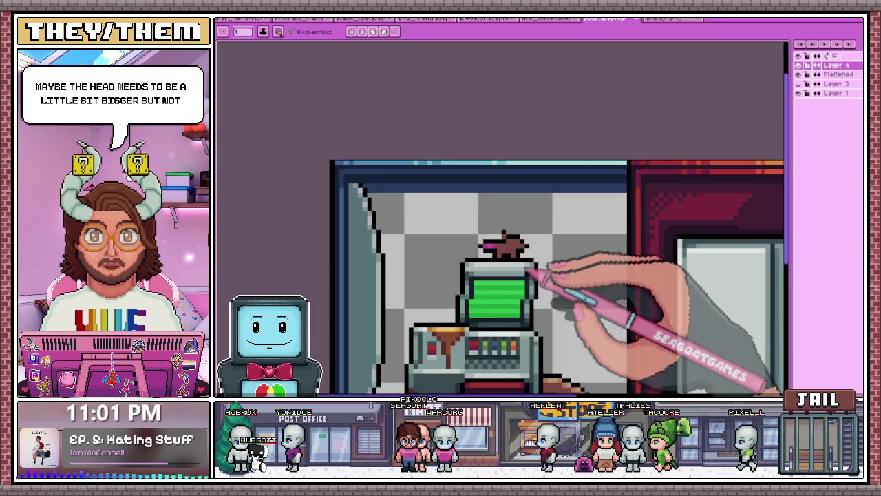
pyautogui.scroll(3, 540, 278)
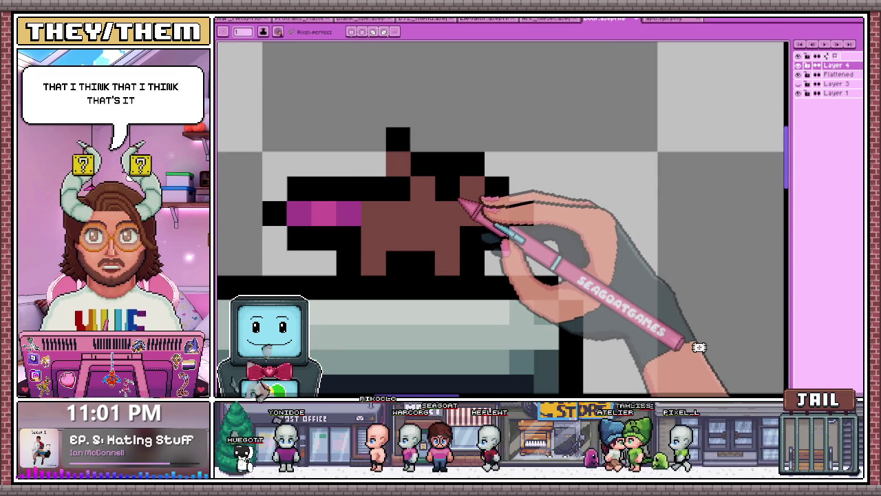
pyautogui.scroll(-2, 494, 256)
pyautogui.scroll(-2, 494, 256)
pyautogui.scroll(3, 501, 234)
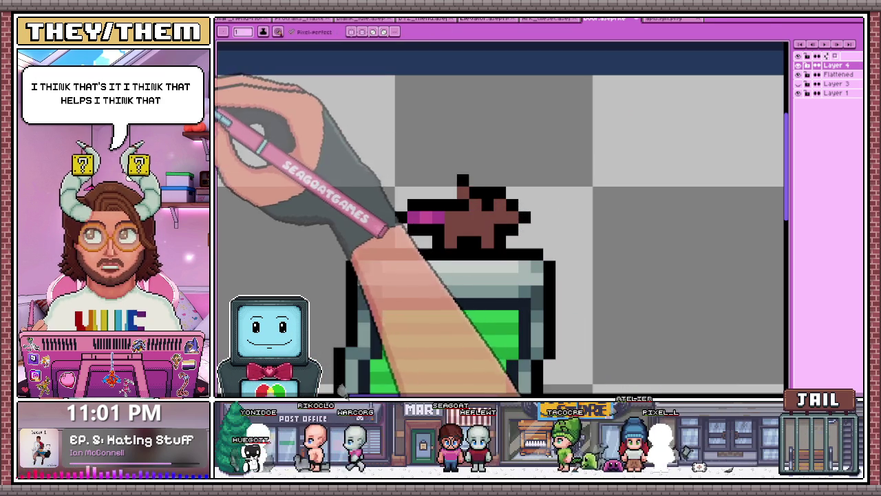
pyautogui.scroll(2, 457, 234)
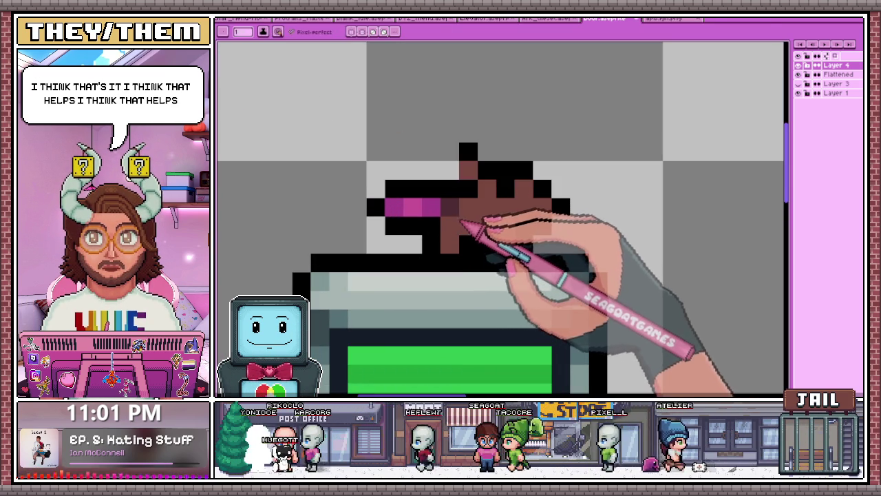
pyautogui.scroll(-2, 535, 241)
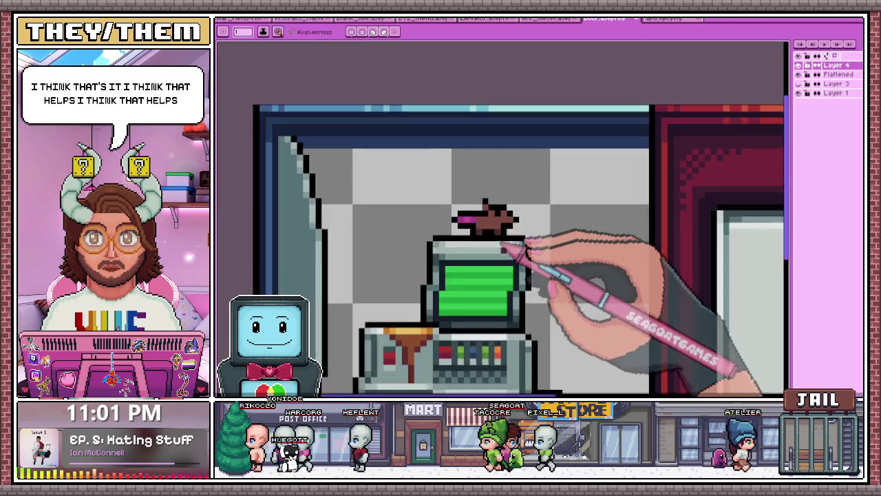
pyautogui.scroll(-2, 534, 242)
pyautogui.scroll(1, 532, 243)
pyautogui.scroll(-1, 531, 243)
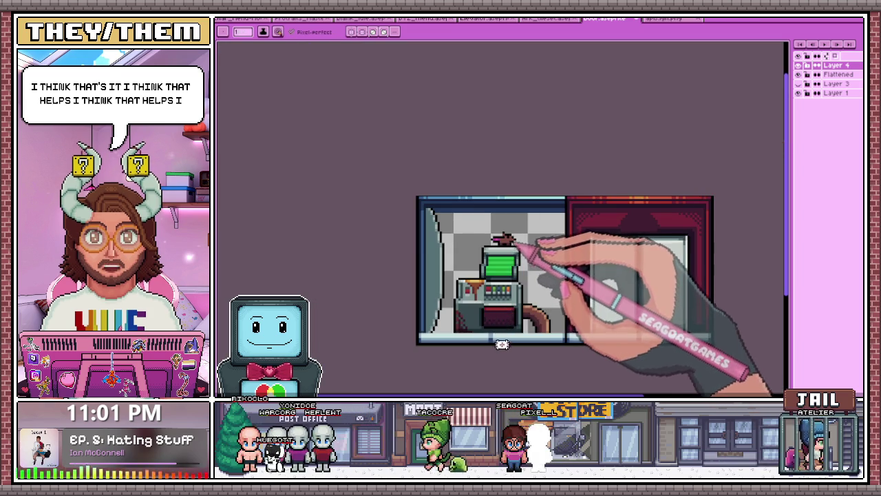
pyautogui.scroll(1, 531, 243)
pyautogui.scroll(2, 530, 227)
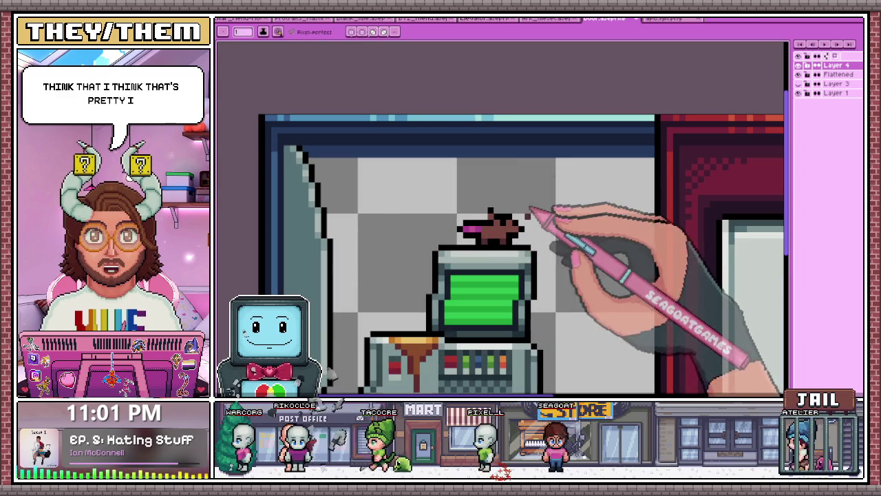
pyautogui.scroll(1, 531, 251)
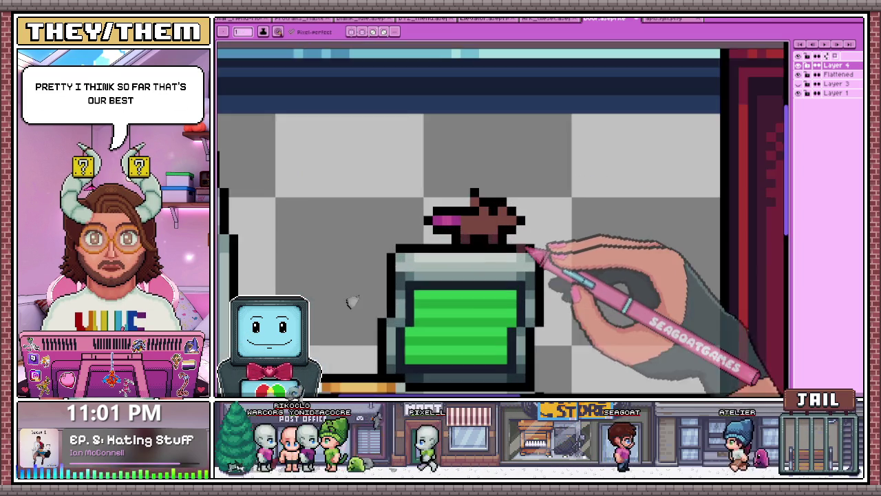
pyautogui.scroll(1, 523, 231)
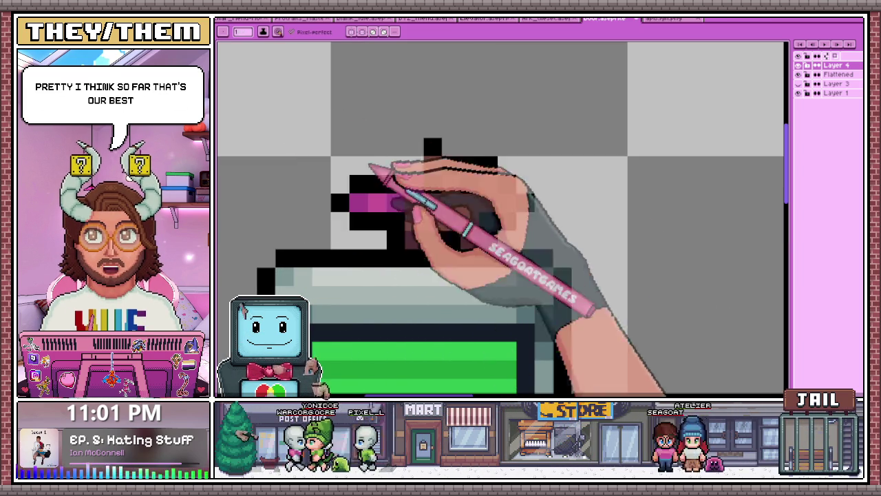
pyautogui.scroll(-1, 523, 200)
pyautogui.scroll(-2, 534, 220)
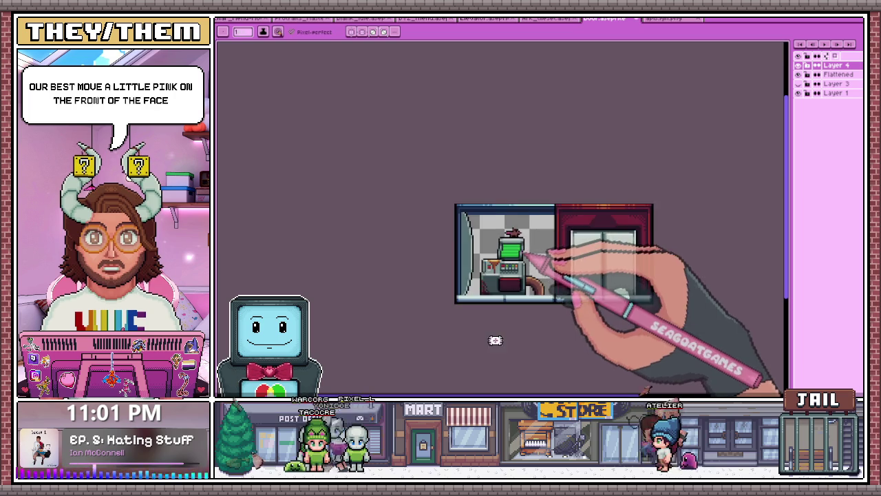
# Zoom in and out around the front of the rat's head where the pink nose goes.
pyautogui.scroll(2, 527, 231)
pyautogui.scroll(2, 510, 207)
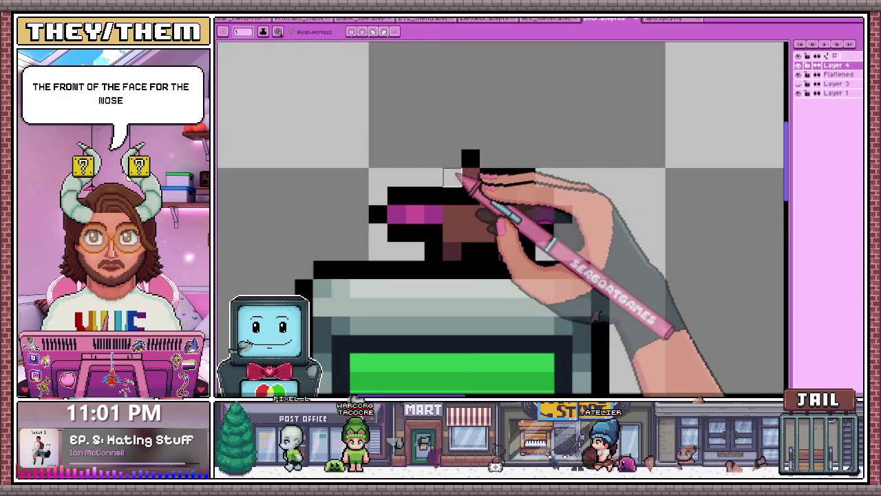
pyautogui.scroll(-1, 473, 192)
pyautogui.scroll(-1, 475, 196)
pyautogui.scroll(1, 501, 245)
pyautogui.scroll(1, 491, 206)
pyautogui.scroll(-2, 473, 245)
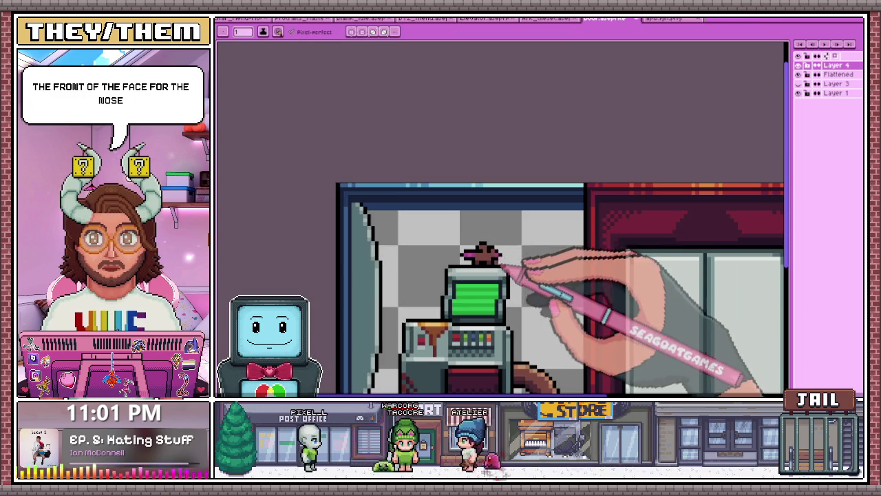
pyautogui.scroll(-1, 501, 273)
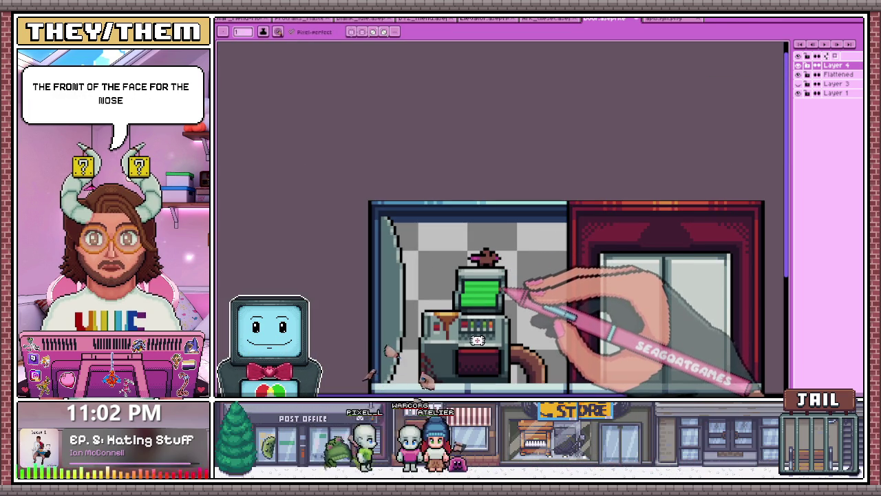
pyautogui.scroll(1, 499, 290)
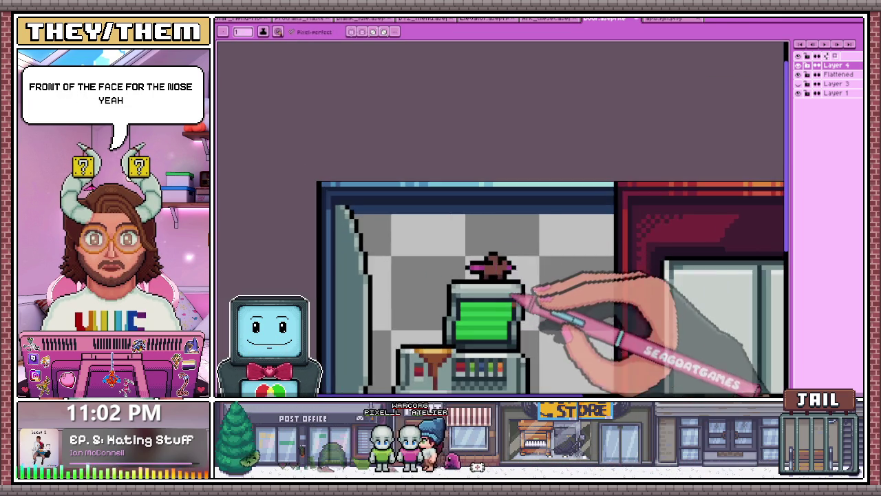
pyautogui.scroll(-1, 515, 289)
pyautogui.scroll(2, 528, 294)
pyautogui.scroll(1, 507, 289)
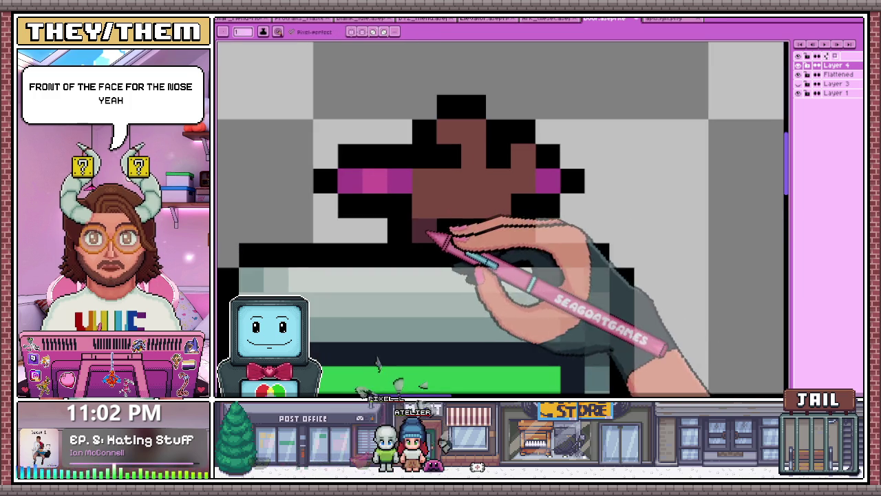
pyautogui.scroll(-1, 490, 221)
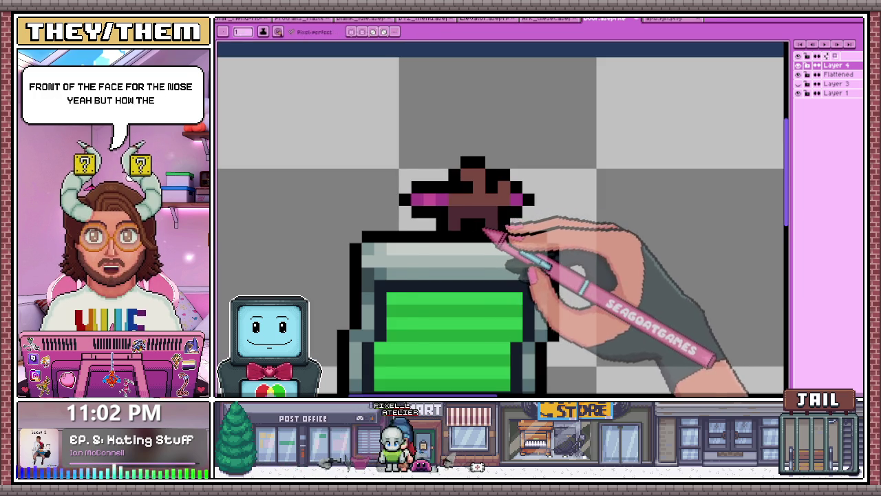
pyautogui.scroll(-1, 487, 231)
pyautogui.scroll(2, 481, 199)
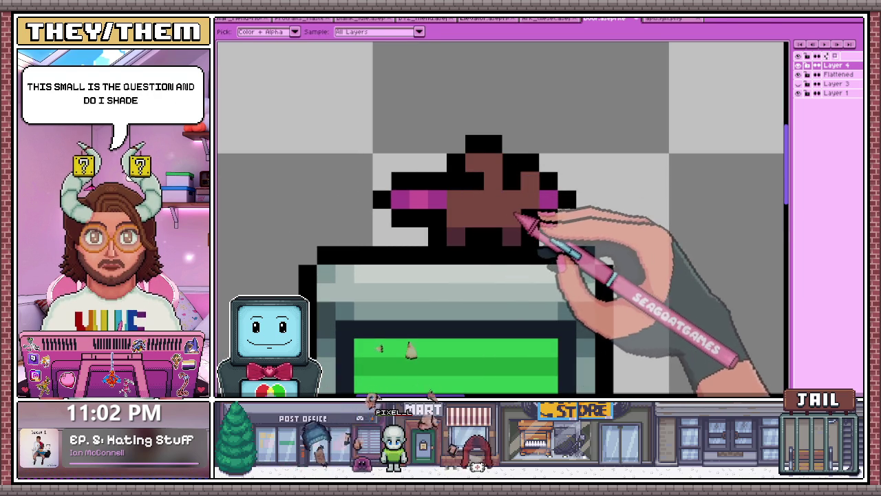
pyautogui.click(511, 145)
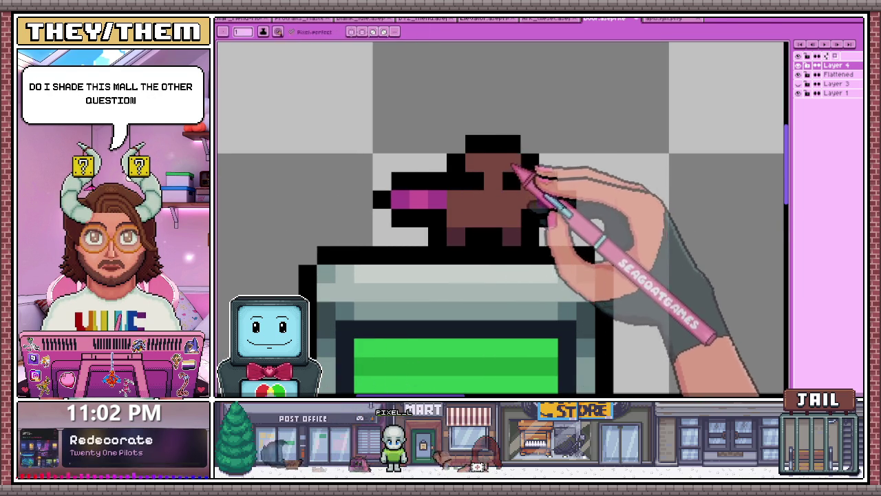
pyautogui.scroll(-2, 530, 206)
pyautogui.scroll(-3, 516, 252)
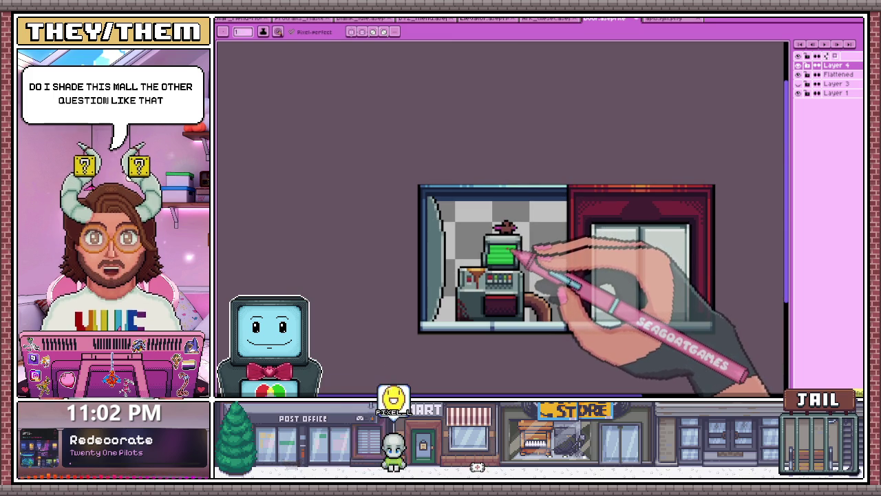
pyautogui.scroll(2, 517, 250)
pyautogui.scroll(1, 535, 240)
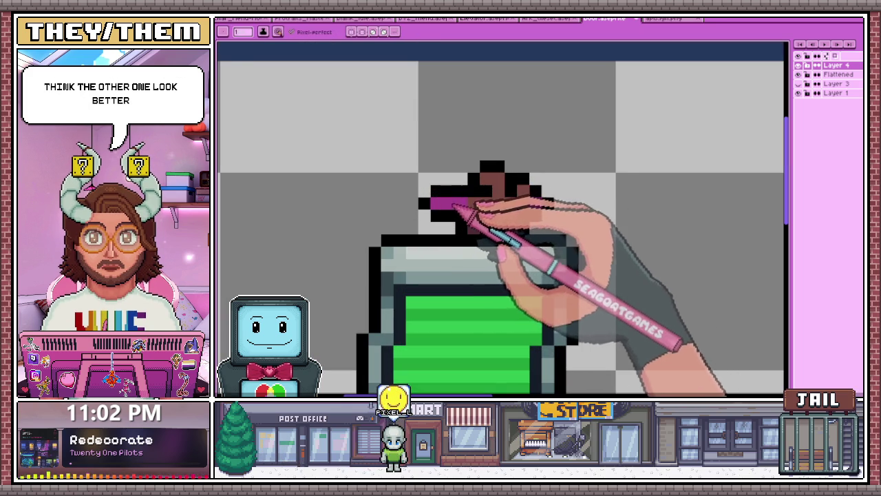
pyautogui.scroll(2, 441, 193)
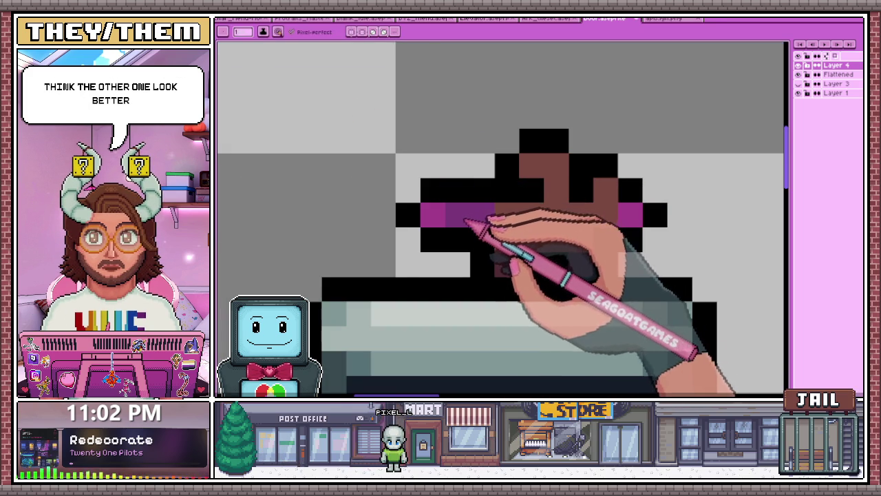
pyautogui.scroll(-3, 472, 217)
pyautogui.scroll(1, 502, 236)
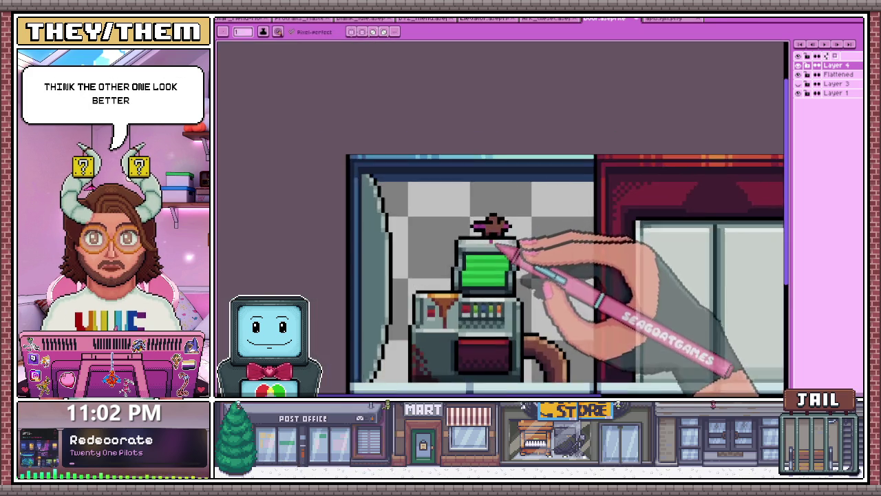
pyautogui.scroll(2, 507, 246)
pyautogui.scroll(1, 492, 197)
pyautogui.press('b')
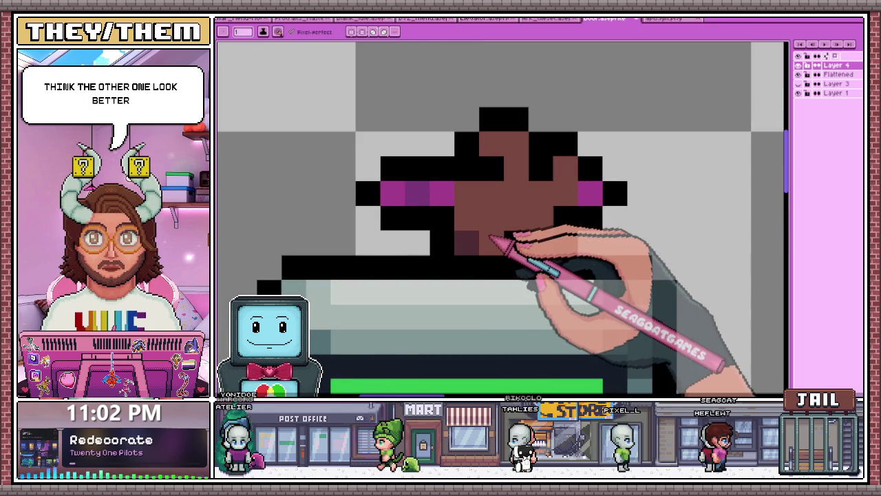
pyautogui.scroll(-1, 496, 241)
pyautogui.scroll(-2, 516, 251)
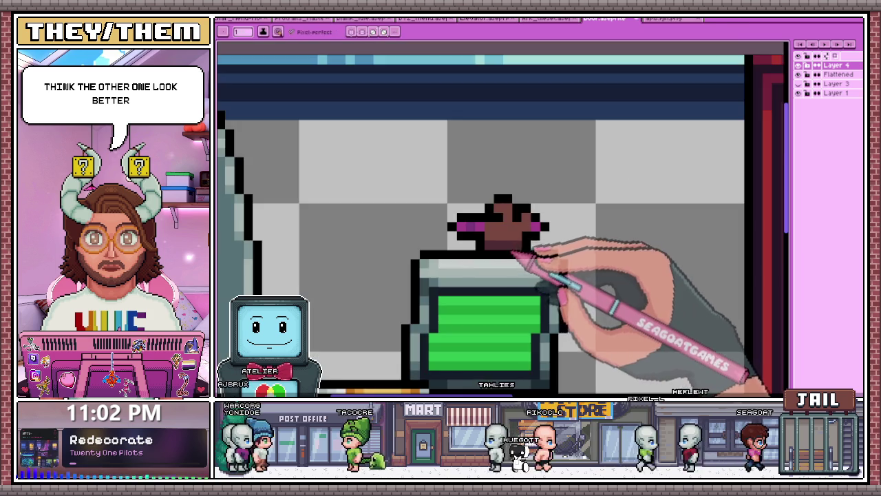
pyautogui.scroll(-2, 530, 268)
pyautogui.scroll(-2, 524, 279)
pyautogui.scroll(1, 527, 276)
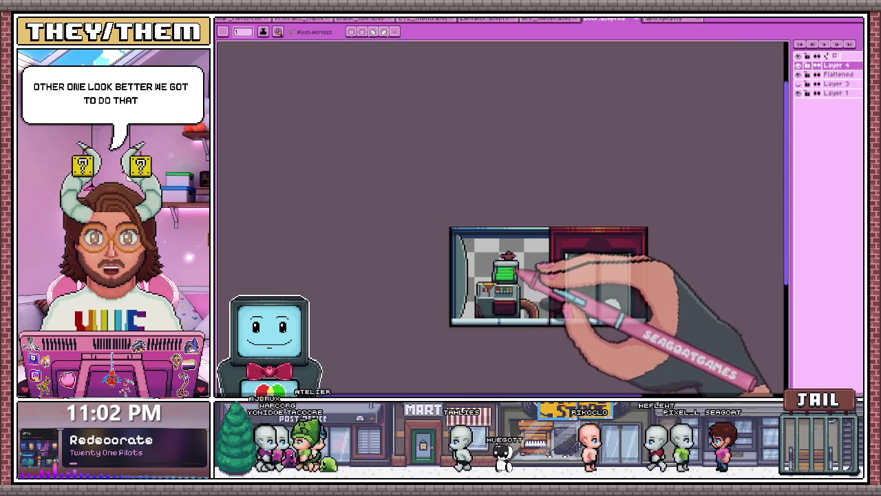
pyautogui.scroll(2, 526, 273)
pyautogui.scroll(1, 526, 275)
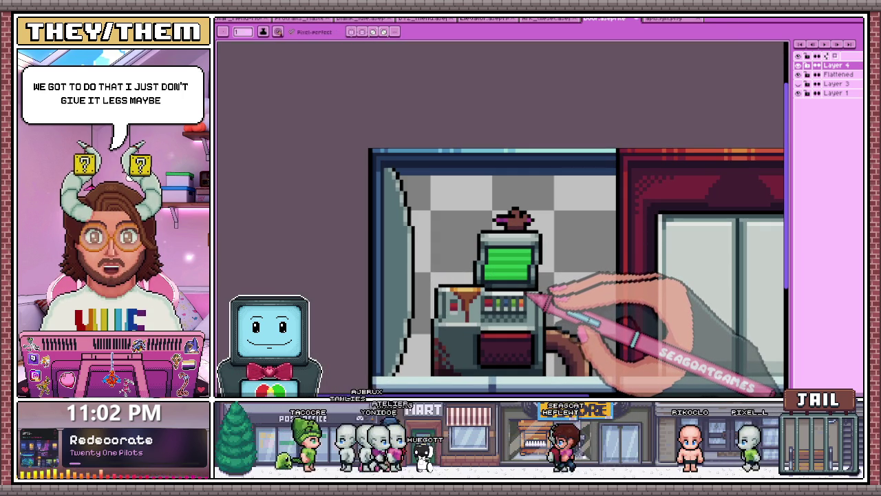
# Add a single black pixel as the rat's ear.
pyautogui.scroll(1, 559, 285)
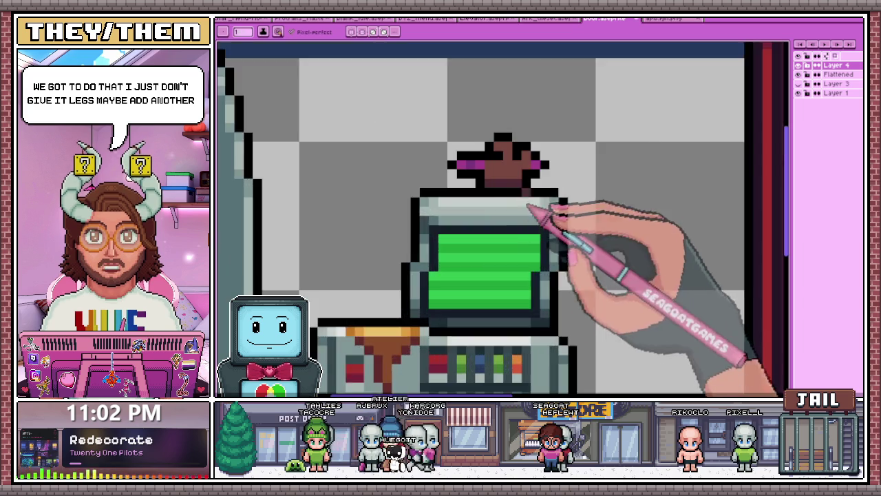
pyautogui.scroll(1, 556, 211)
pyautogui.scroll(-1, 559, 123)
pyautogui.scroll(-2, 558, 236)
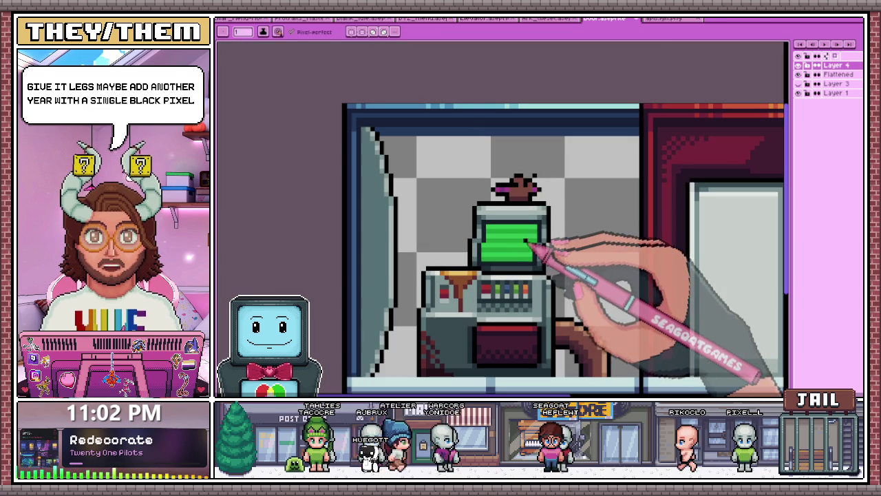
pyautogui.scroll(2, 540, 249)
pyautogui.scroll(1, 523, 155)
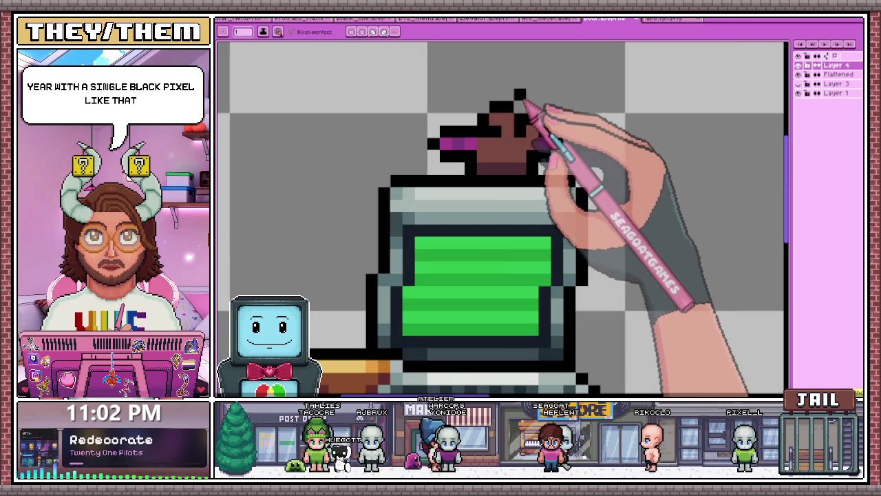
pyautogui.click(534, 107)
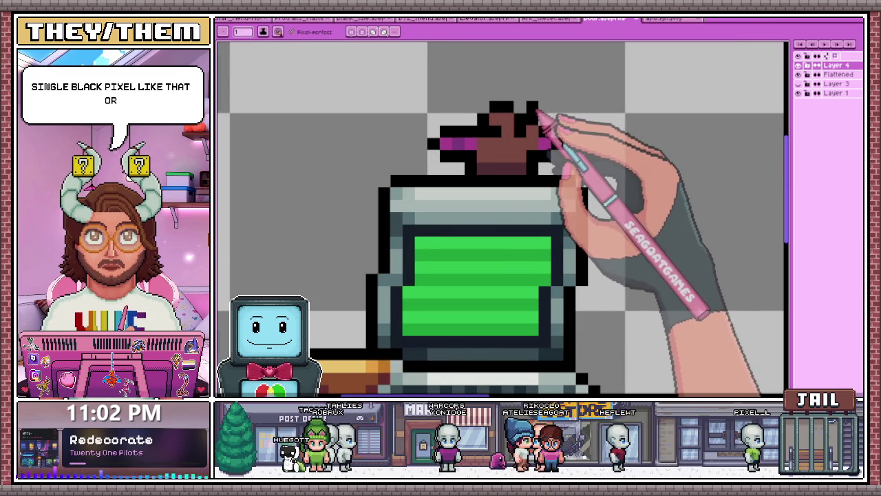
# Sample the rat's brown and paint lighter highlight pixels across its face.
pyautogui.scroll(-2, 556, 134)
pyautogui.scroll(-1, 578, 199)
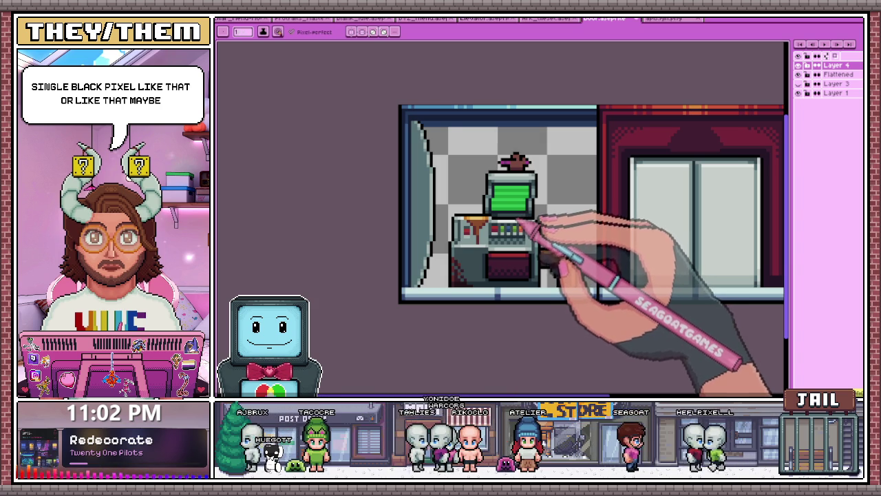
pyautogui.scroll(1, 522, 223)
pyautogui.scroll(1, 519, 230)
pyautogui.scroll(1, 517, 244)
pyautogui.scroll(1, 513, 260)
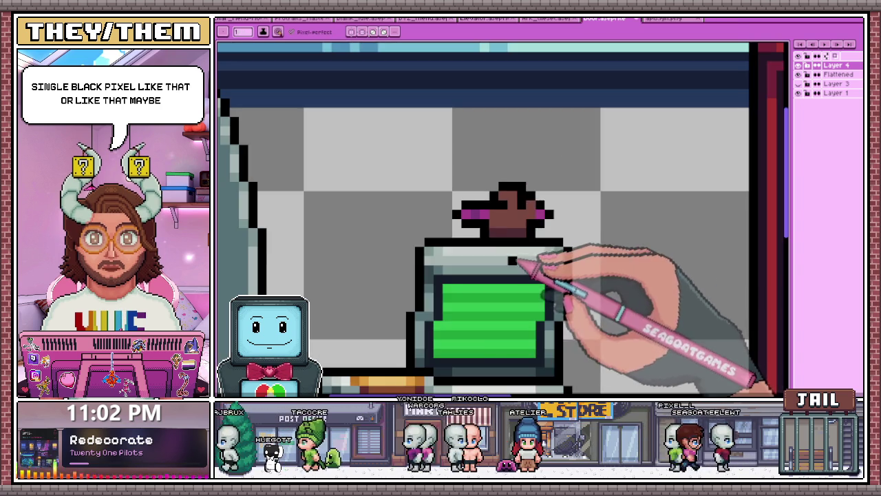
pyautogui.scroll(1, 543, 189)
pyautogui.scroll(-1, 537, 206)
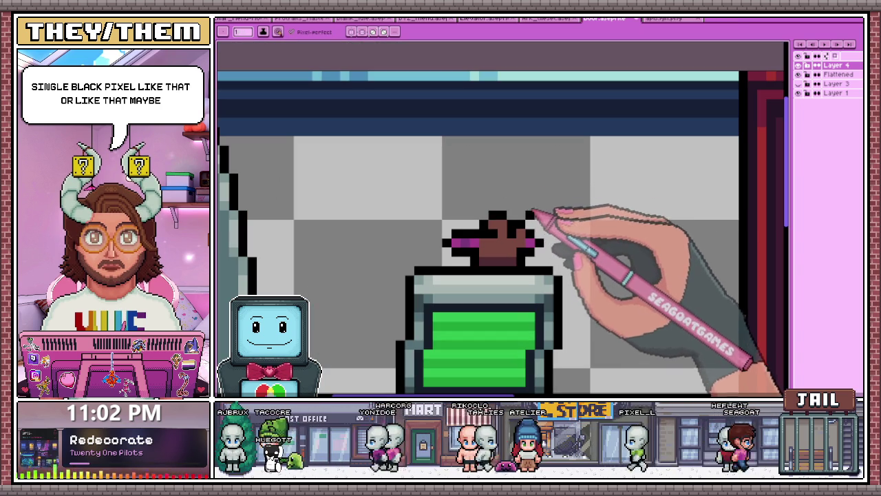
pyautogui.scroll(1, 530, 234)
pyautogui.scroll(1, 516, 217)
pyautogui.scroll(-1, 534, 220)
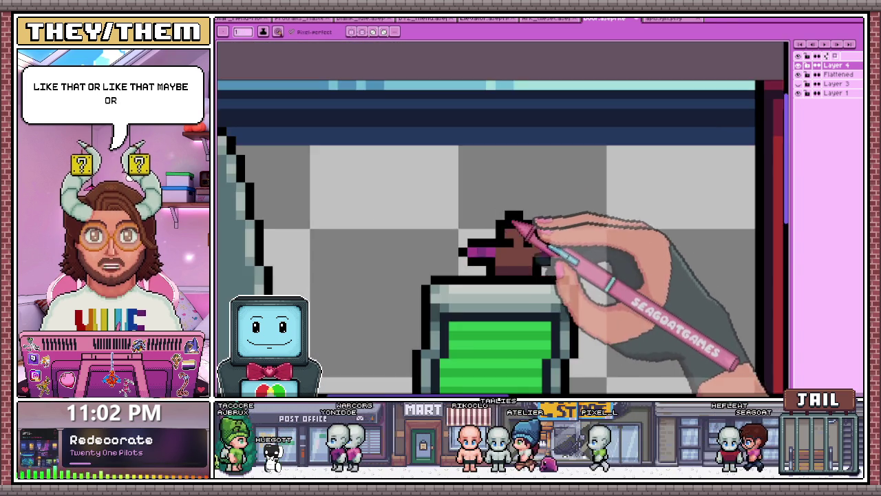
pyautogui.scroll(-1, 523, 231)
pyautogui.scroll(-1, 523, 237)
pyautogui.scroll(2, 523, 248)
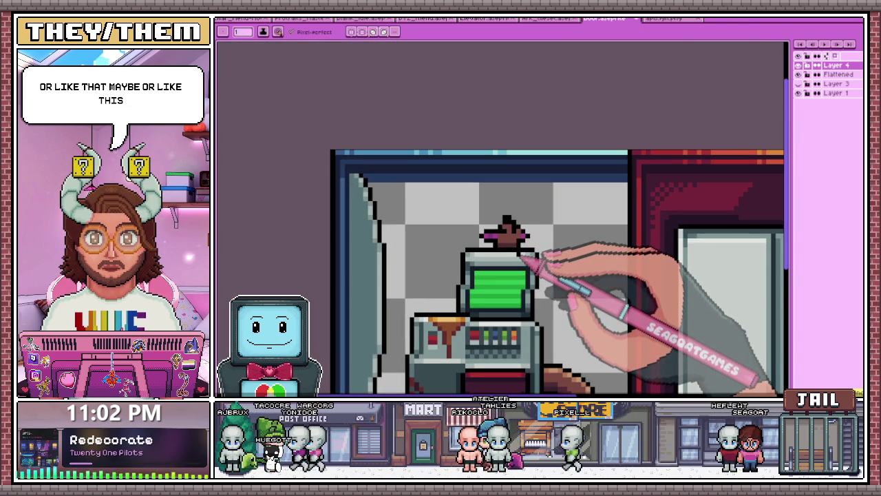
pyautogui.scroll(2, 526, 256)
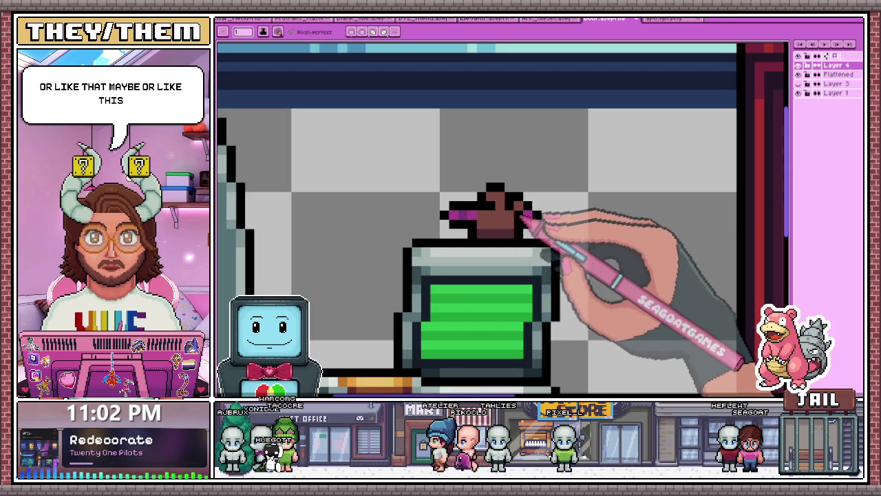
pyautogui.scroll(1, 525, 201)
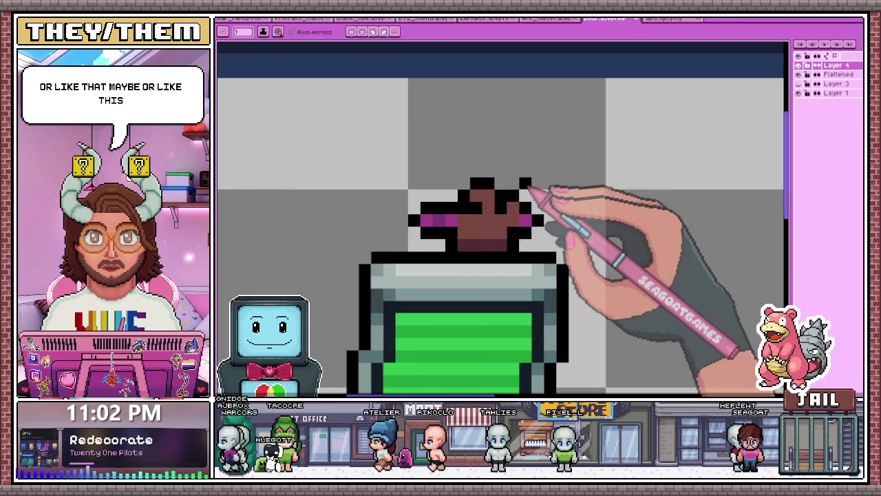
pyautogui.scroll(-3, 516, 187)
pyautogui.scroll(1, 505, 184)
pyautogui.scroll(2, 510, 186)
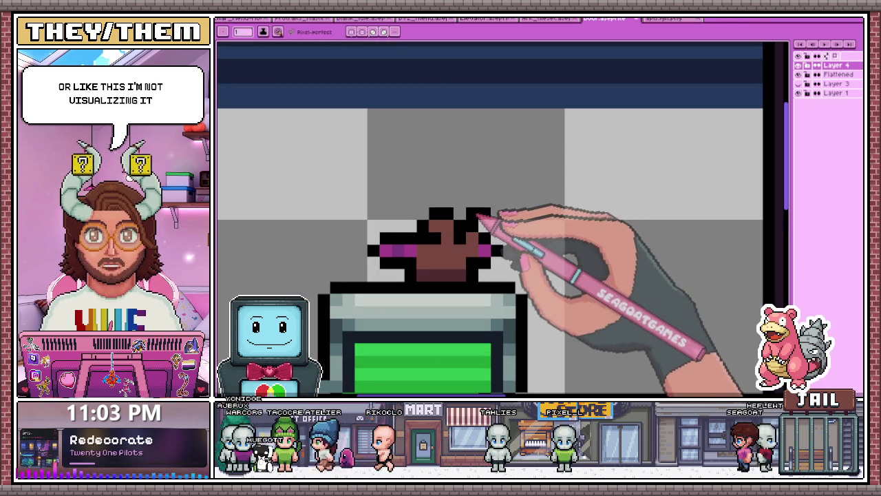
pyautogui.scroll(-3, 482, 220)
pyautogui.scroll(-2, 507, 236)
pyautogui.scroll(-2, 513, 276)
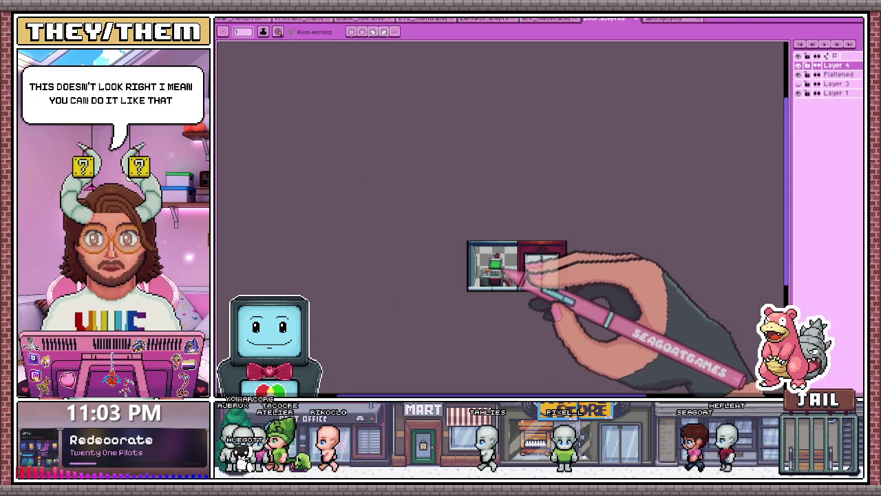
pyautogui.scroll(4, 513, 271)
pyautogui.scroll(2, 502, 232)
pyautogui.scroll(1, 508, 241)
pyautogui.scroll(-4, 507, 236)
pyautogui.scroll(1, 487, 241)
pyautogui.scroll(-1, 486, 245)
pyautogui.scroll(2, 513, 245)
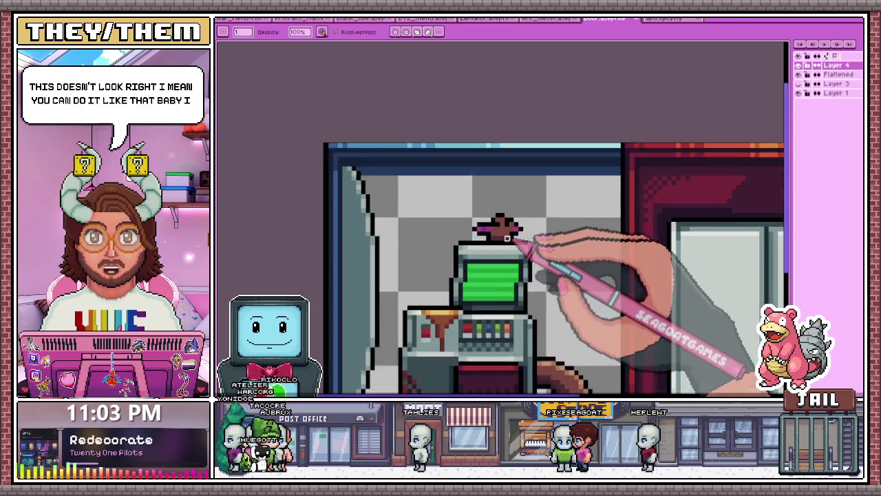
pyautogui.scroll(1, 535, 246)
pyautogui.scroll(1, 515, 246)
pyautogui.scroll(-1, 505, 252)
pyautogui.scroll(-2, 523, 243)
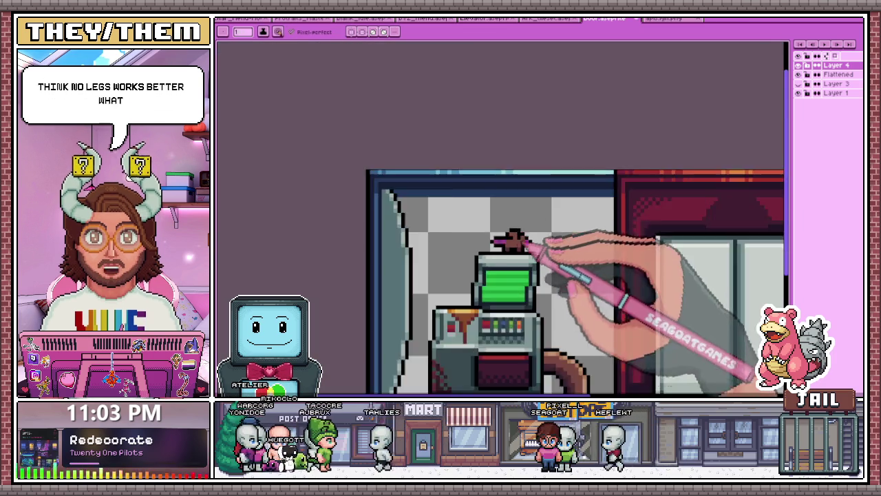
pyautogui.scroll(-2, 502, 241)
pyautogui.scroll(-1, 528, 292)
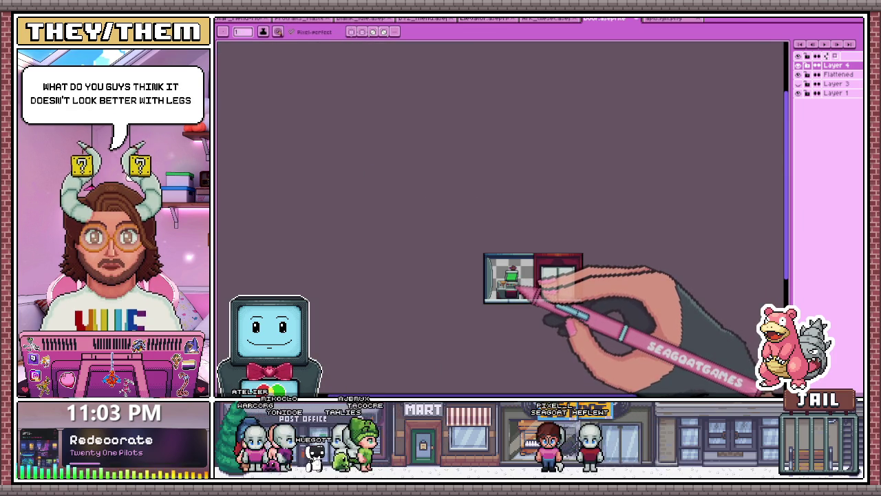
pyautogui.scroll(1, 522, 288)
pyautogui.scroll(1, 520, 268)
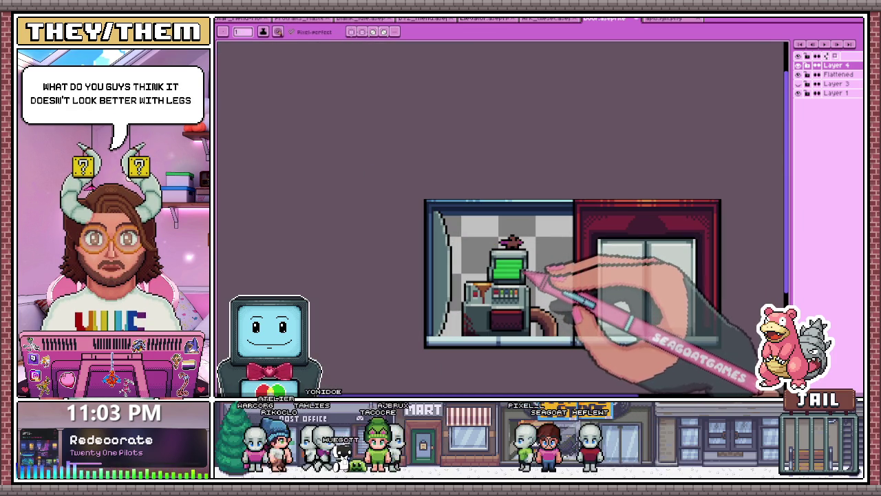
pyautogui.scroll(1, 502, 240)
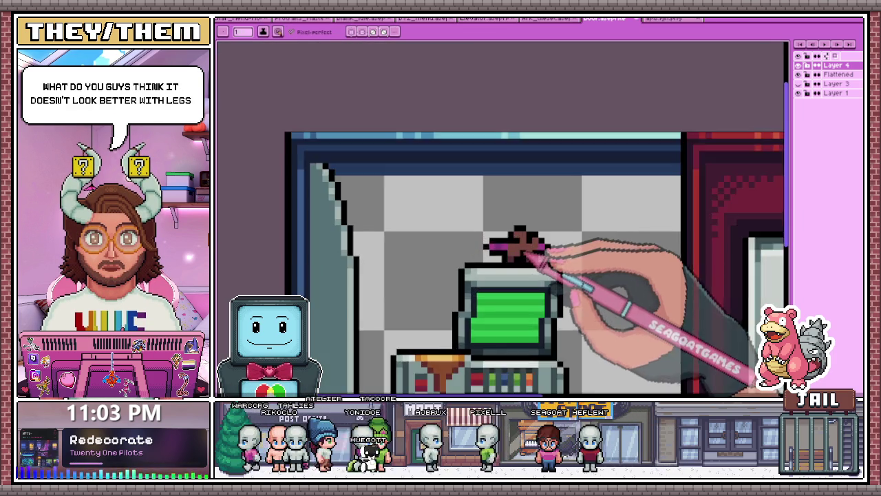
pyautogui.scroll(1, 515, 245)
pyautogui.press('alt')
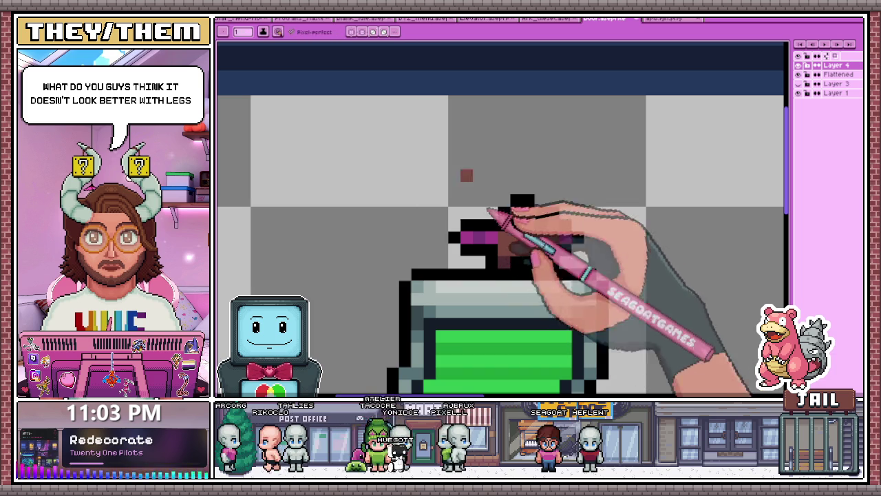
pyautogui.moveTo(523, 213); pyautogui.dragTo(551, 234)
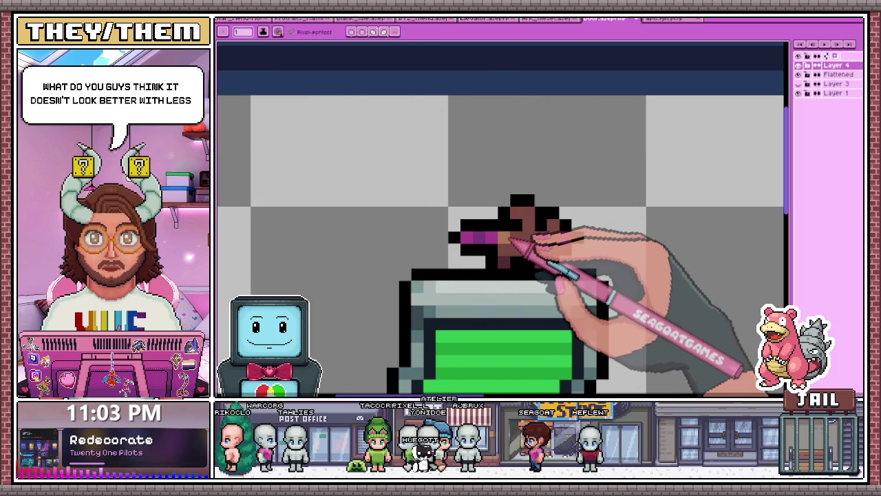
pyautogui.scroll(-4, 559, 228)
pyautogui.scroll(1, 543, 262)
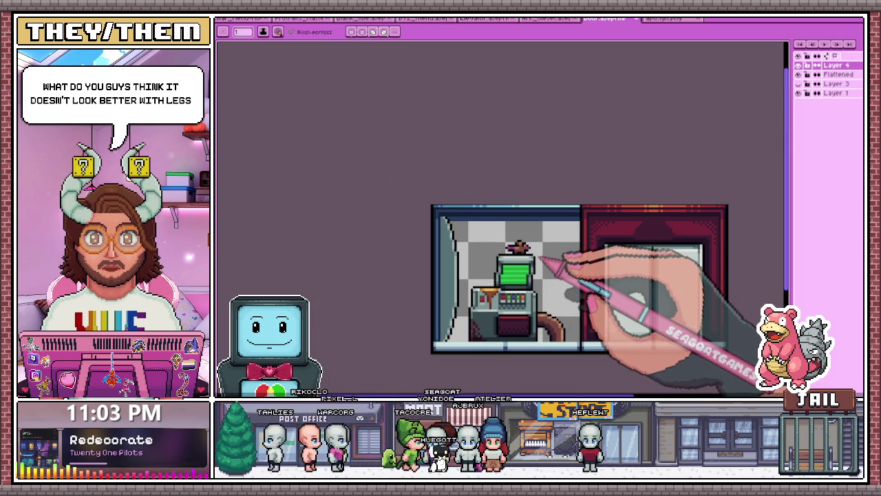
pyautogui.scroll(1, 544, 267)
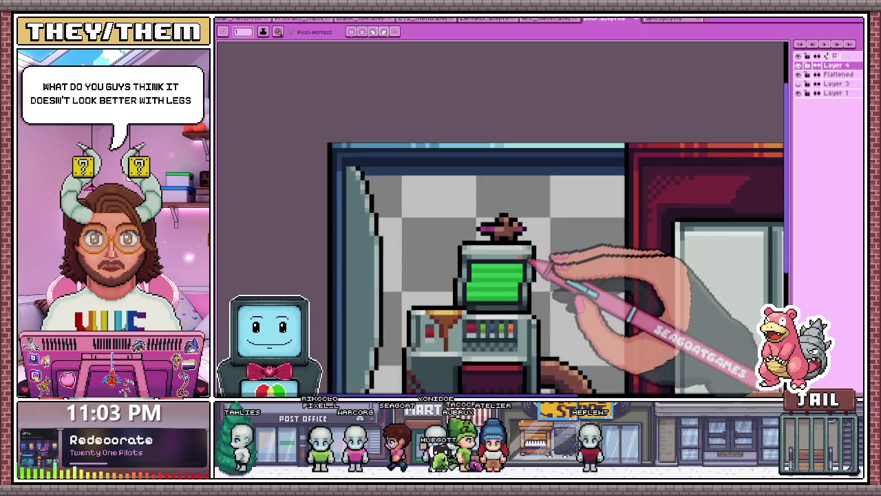
pyautogui.scroll(2, 534, 258)
pyautogui.scroll(-2, 480, 197)
pyautogui.scroll(-1, 507, 230)
pyautogui.scroll(-1, 564, 255)
pyautogui.scroll(1, 556, 255)
pyautogui.scroll(2, 544, 252)
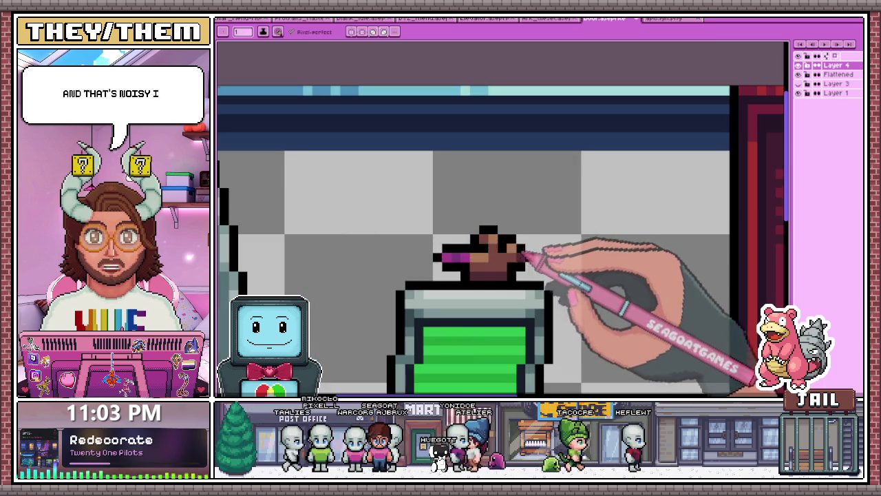
pyautogui.scroll(-1, 509, 244)
pyautogui.scroll(2, 514, 247)
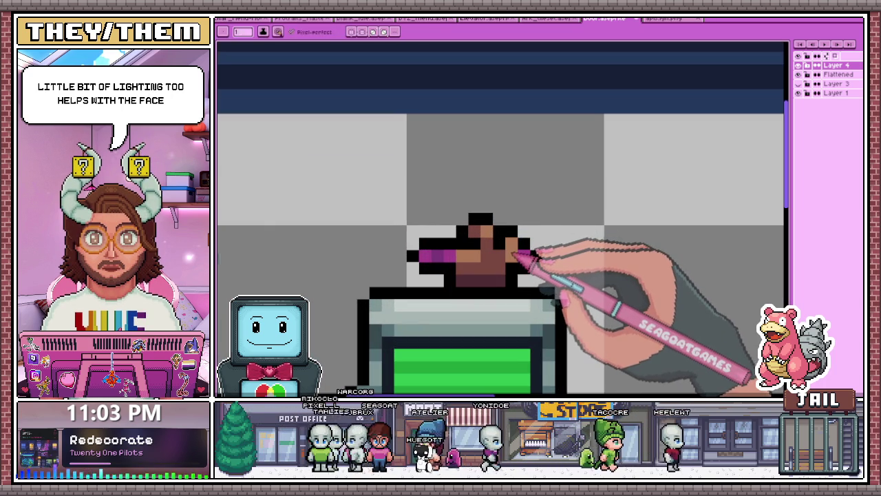
pyautogui.scroll(-2, 527, 253)
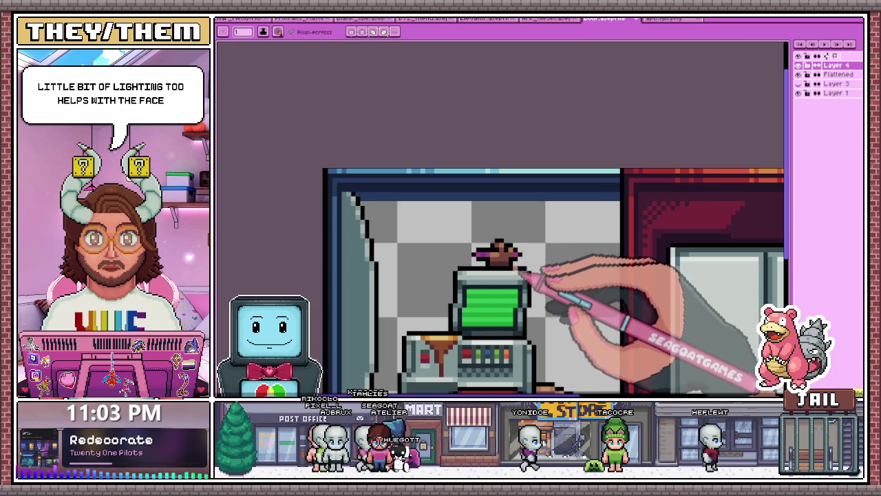
pyautogui.scroll(2, 501, 256)
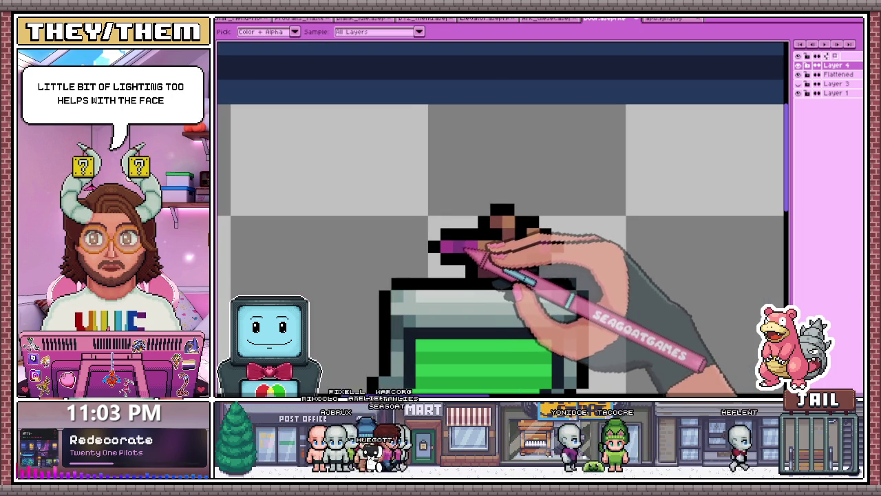
pyautogui.scroll(-2, 482, 258)
pyautogui.scroll(3, 475, 240)
pyautogui.scroll(-1, 509, 261)
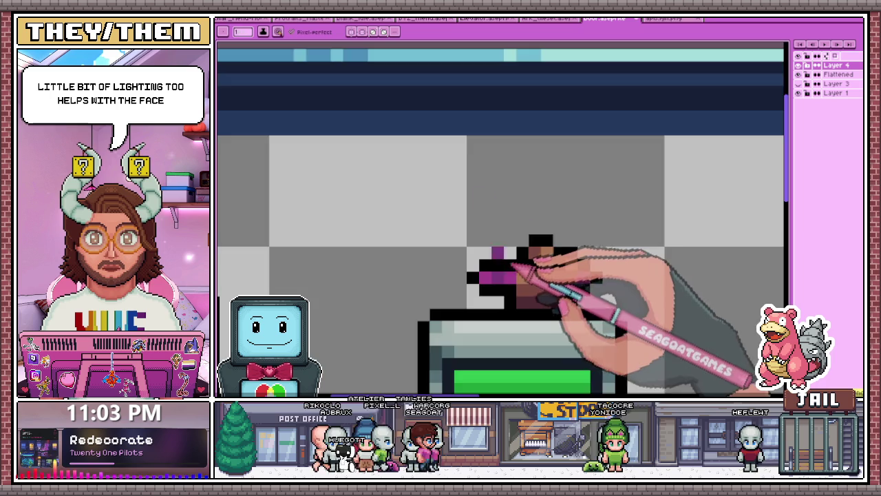
pyautogui.scroll(-2, 509, 253)
pyautogui.scroll(-1, 509, 254)
pyautogui.scroll(-2, 530, 305)
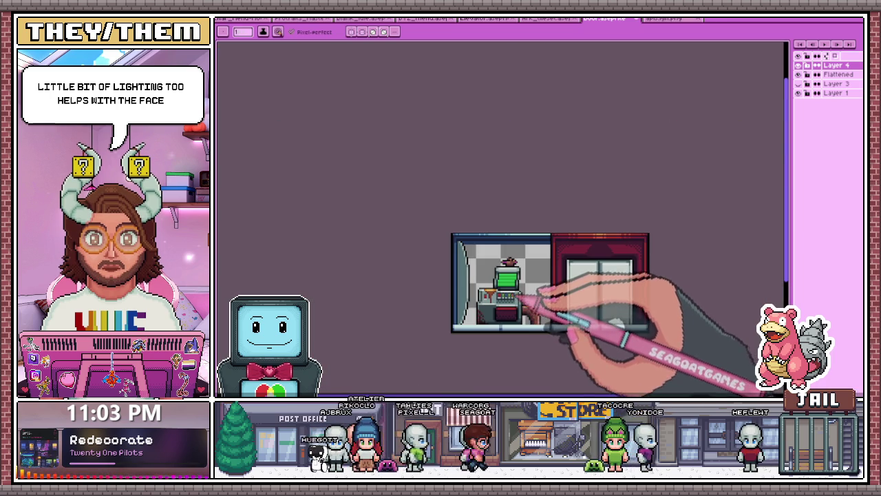
pyautogui.scroll(1, 520, 310)
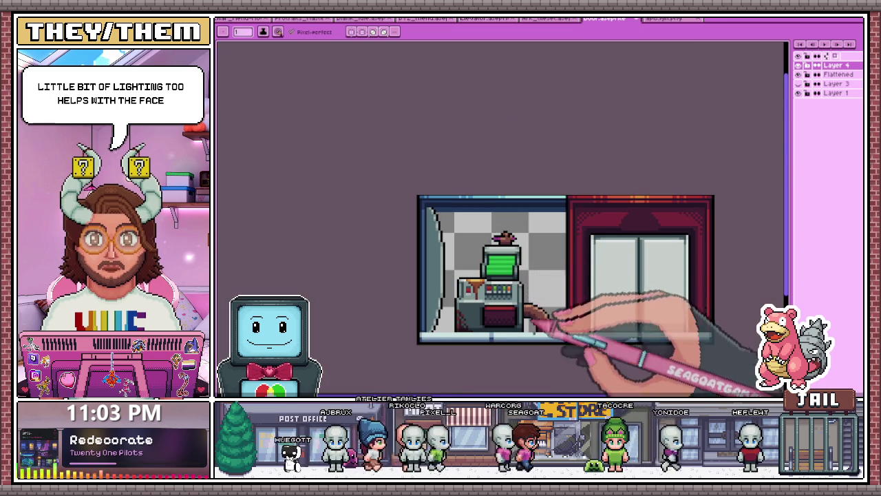
pyautogui.scroll(1, 530, 317)
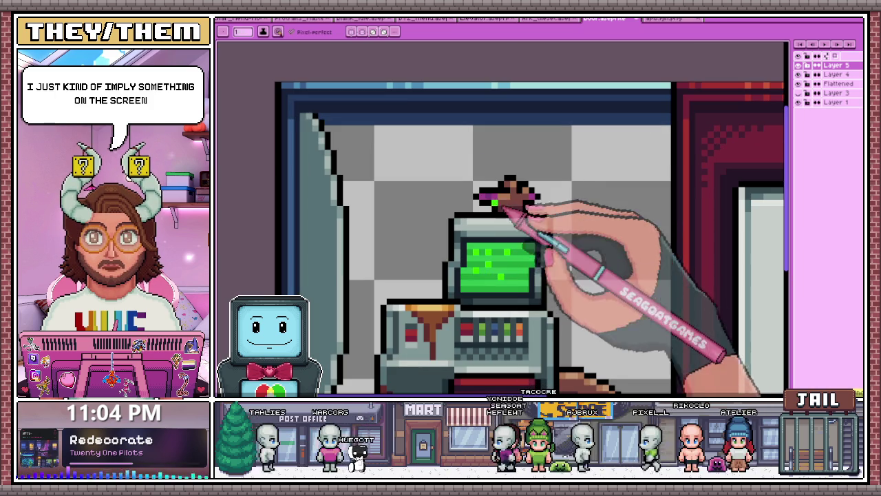
# Select the bottom layer in the Layers panel to begin background work.
pyautogui.scroll(-1, 475, 193)
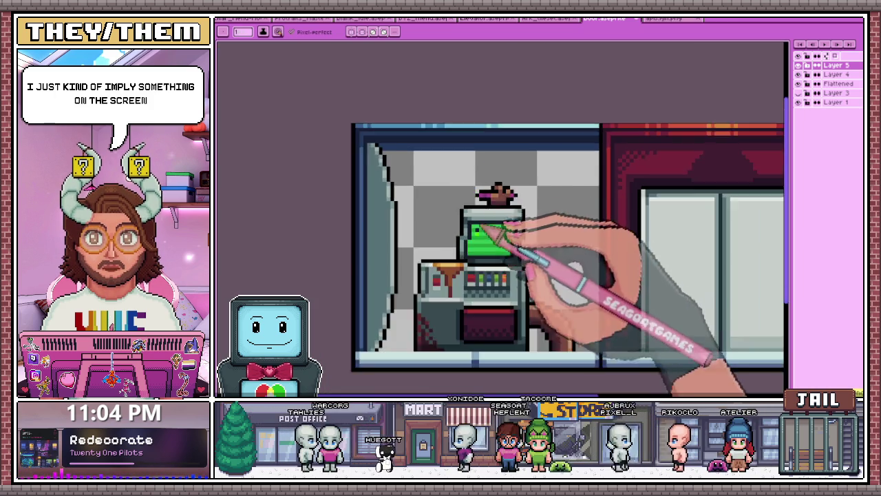
pyautogui.scroll(-2, 454, 196)
pyautogui.scroll(1, 454, 203)
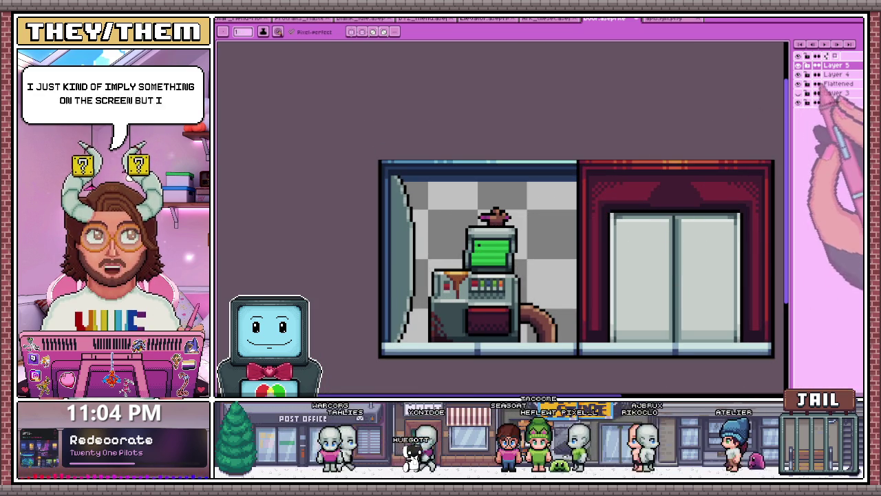
pyautogui.click(798, 102)
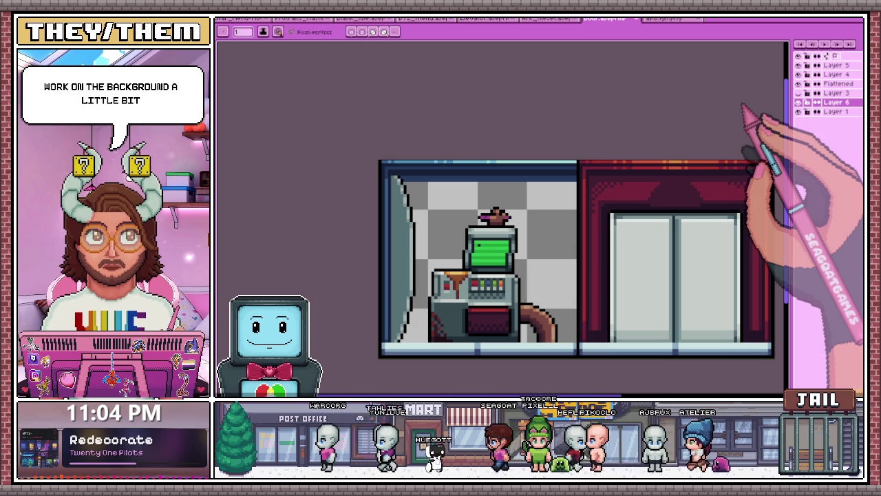
pyautogui.scroll(-1, 523, 176)
pyautogui.scroll(1, 558, 236)
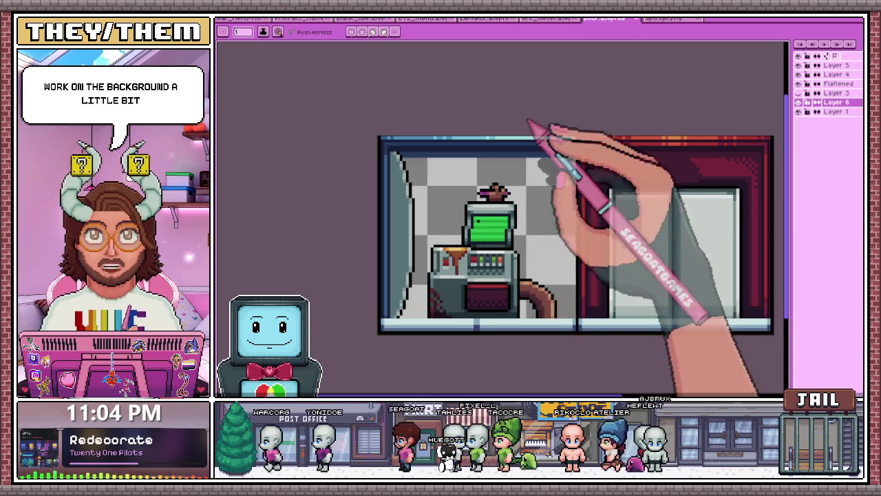
pyautogui.scroll(-2, 455, 137)
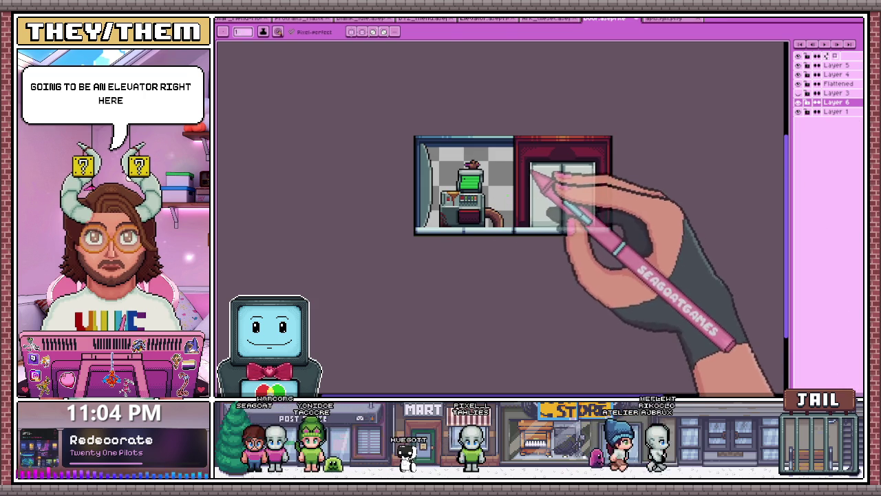
# On the Flattened layer, delete the upper-left section of the elevator door.
pyautogui.click(836, 83)
pyautogui.scroll(2, 516, 161)
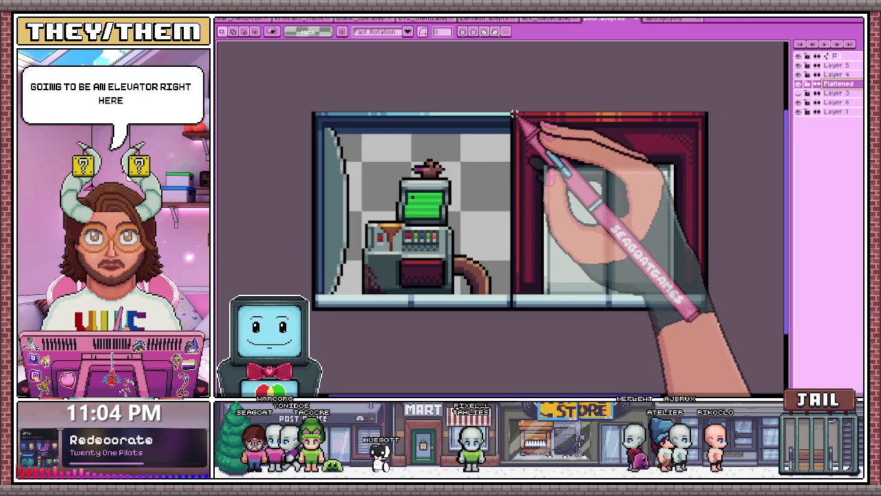
pyautogui.scroll(-2, 544, 151)
pyautogui.scroll(1, 596, 206)
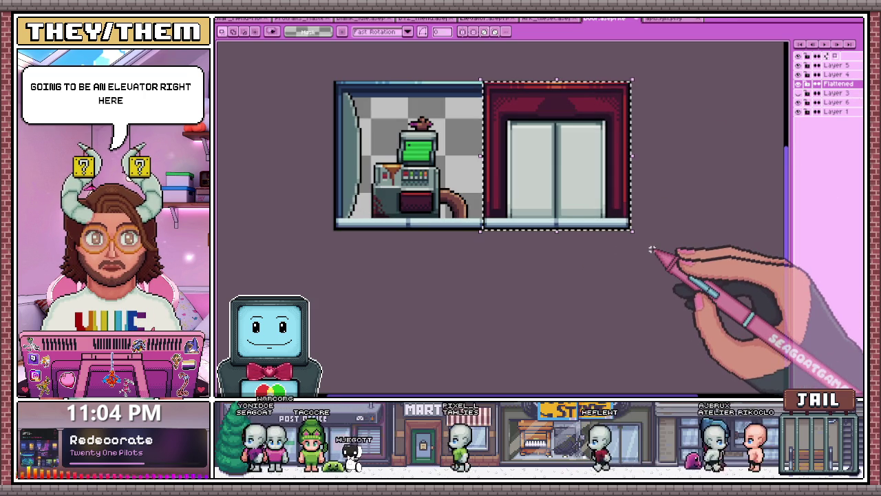
pyautogui.press('Delete')
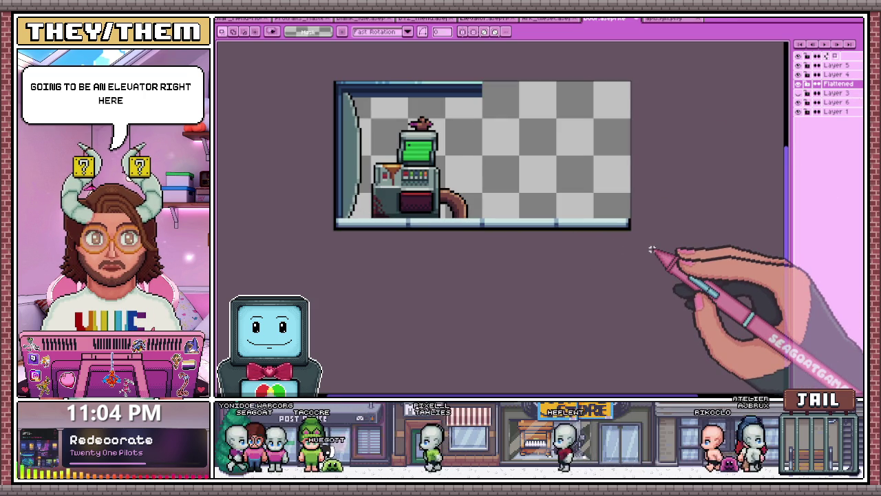
pyautogui.hotkey('ctrl', 'z')
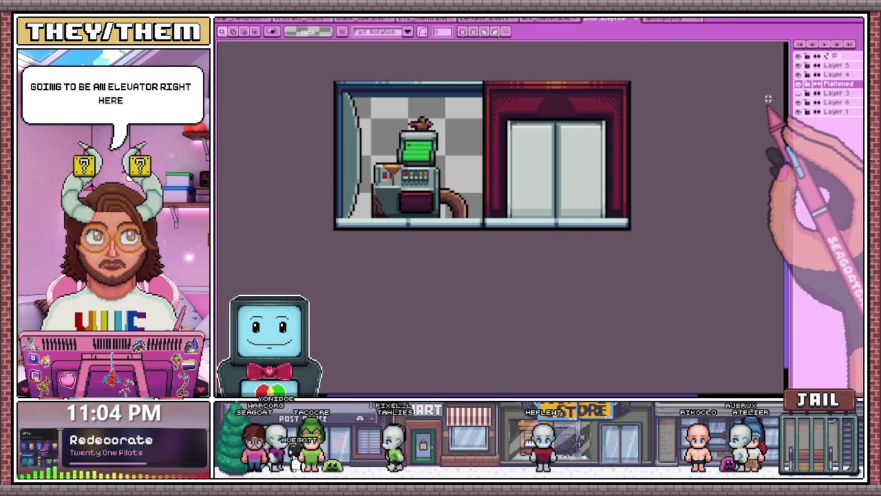
pyautogui.click(798, 83)
pyautogui.click(798, 83)
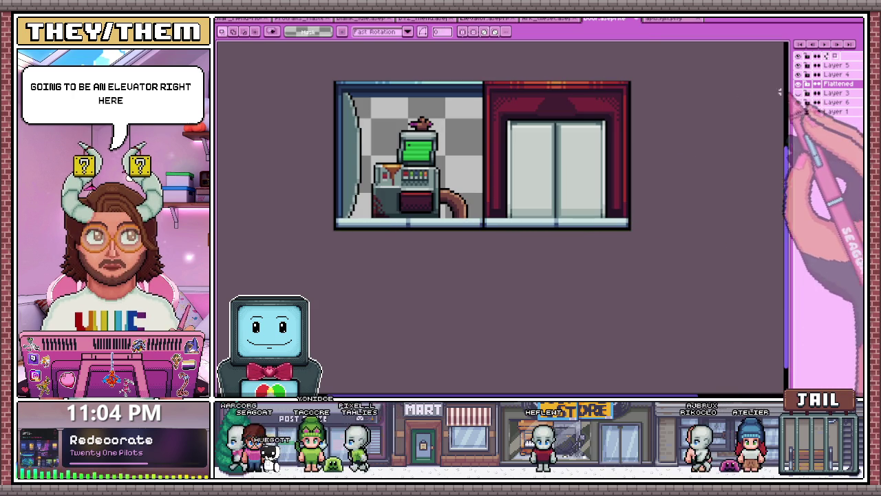
pyautogui.scroll(1, 605, 110)
pyautogui.moveTo(460, 84)
pyautogui.mouseDown()
pyautogui.moveTo(534, 186)
pyautogui.moveTo(703, 324)
pyautogui.mouseUp()
pyautogui.press('Delete')
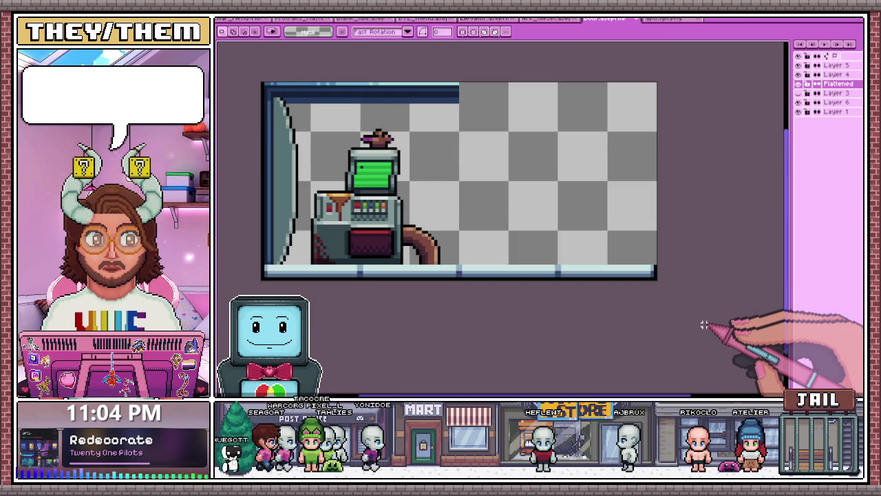
pyautogui.scroll(-1, 330, 172)
pyautogui.scroll(2, 296, 117)
# Extend the top wall strip rightward across the emptied door area.
pyautogui.moveTo(292, 108)
pyautogui.mouseDown()
pyautogui.moveTo(371, 129)
pyautogui.moveTo(578, 148)
pyautogui.mouseUp()
pyautogui.scroll(-1, 482, 159)
pyautogui.scroll(-1, 482, 172)
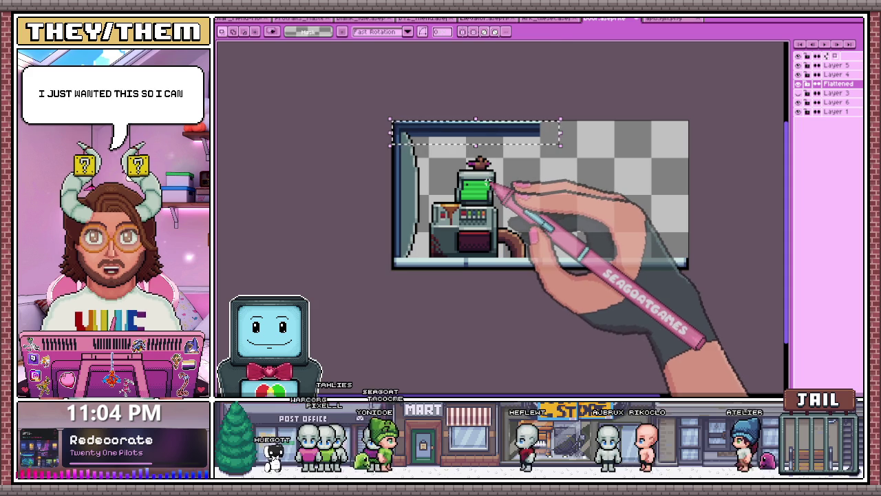
pyautogui.moveTo(500, 137); pyautogui.dragTo(575, 134)
pyautogui.scroll(2, 575, 135)
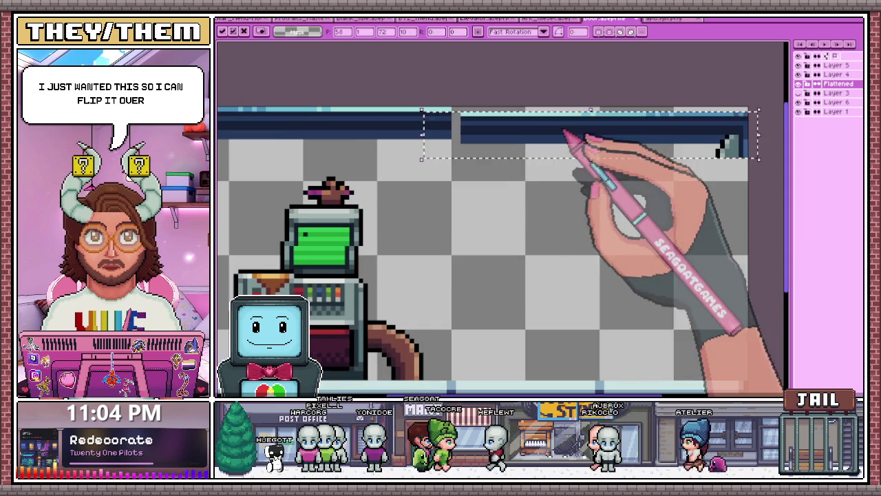
pyautogui.scroll(-1, 536, 130)
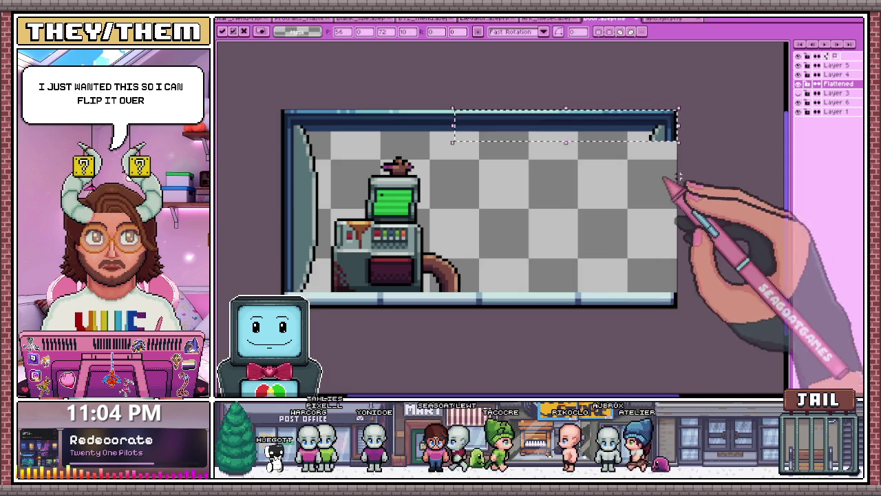
pyautogui.scroll(1, 664, 145)
pyautogui.scroll(1, 640, 134)
pyautogui.press('b')
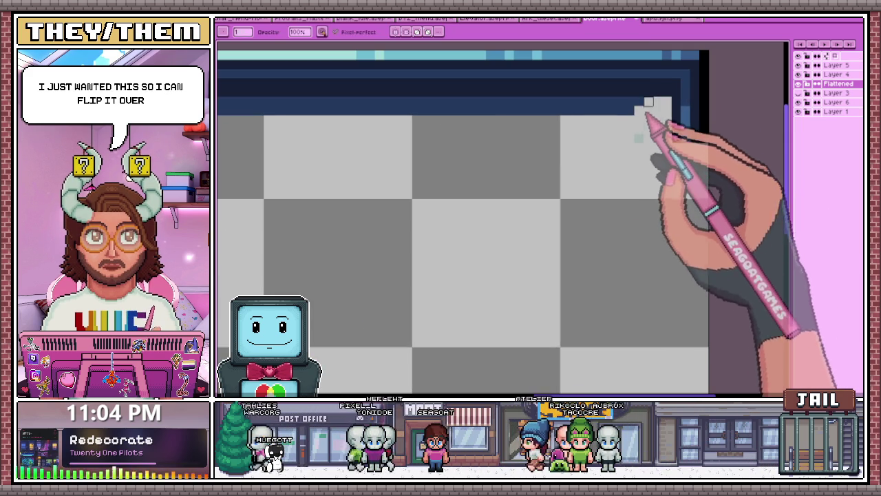
# Clean up leftover pixels with the eraser and sample colours with the eyedropper.
pyautogui.press('e')
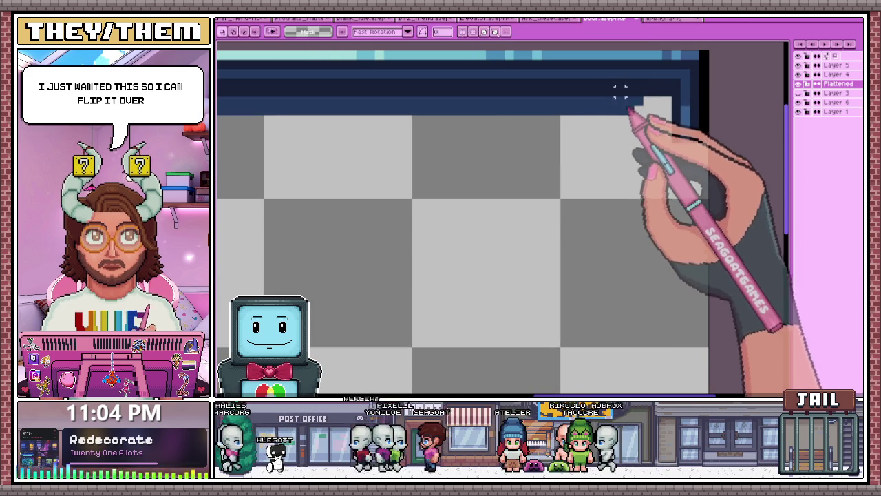
pyautogui.scroll(-1, 650, 112)
pyautogui.scroll(-1, 643, 116)
pyautogui.scroll(1, 640, 117)
pyautogui.scroll(-1, 661, 120)
pyautogui.scroll(1, 666, 275)
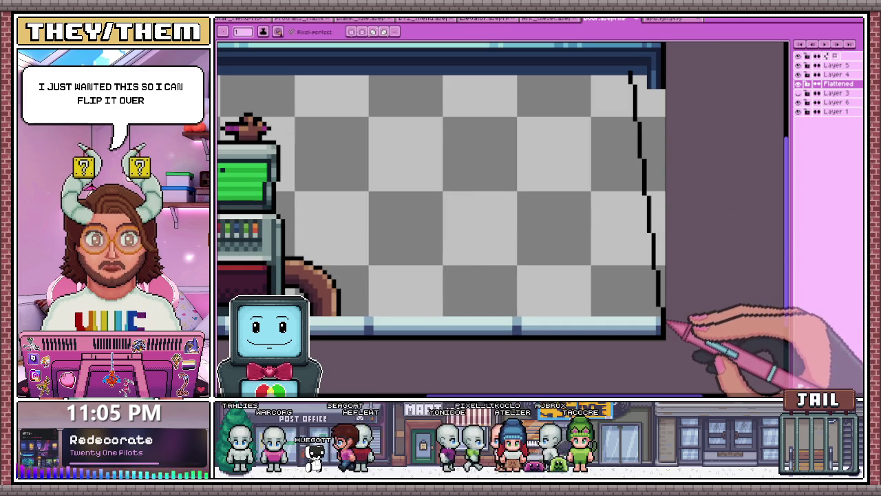
pyautogui.scroll(1, 671, 99)
pyautogui.scroll(-1, 466, 142)
pyautogui.scroll(-1, 539, 213)
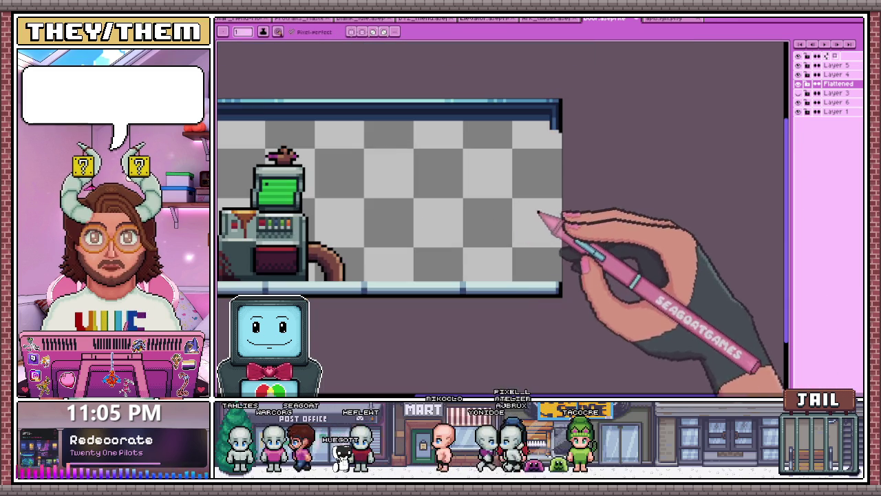
pyautogui.scroll(1, 539, 213)
pyautogui.scroll(1, 559, 316)
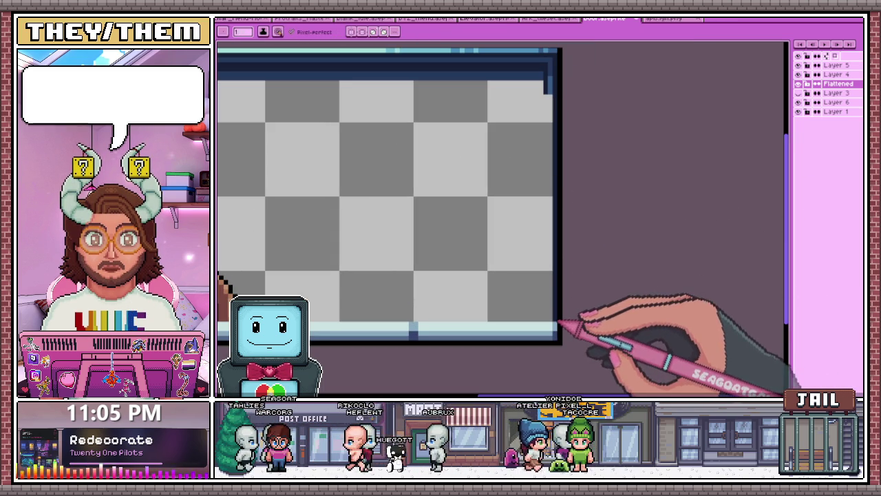
pyautogui.press('i')
pyautogui.scroll(-3, 386, 230)
pyautogui.scroll(1, 403, 236)
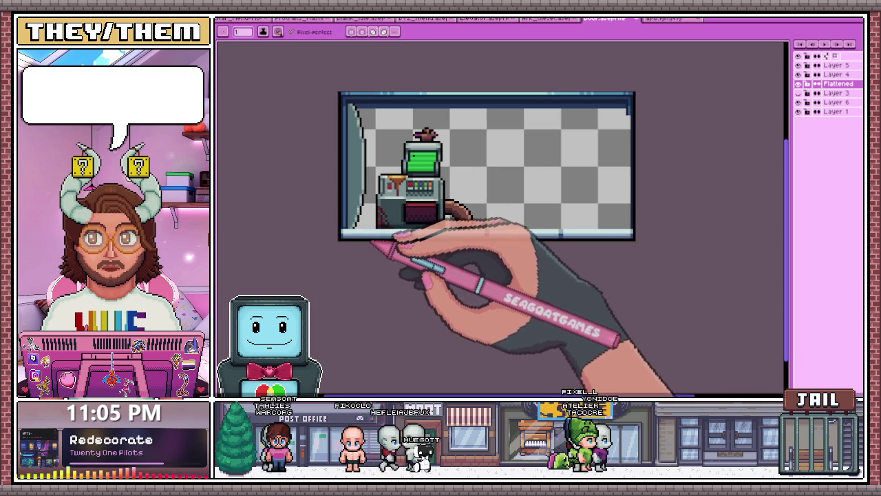
pyautogui.click(797, 93)
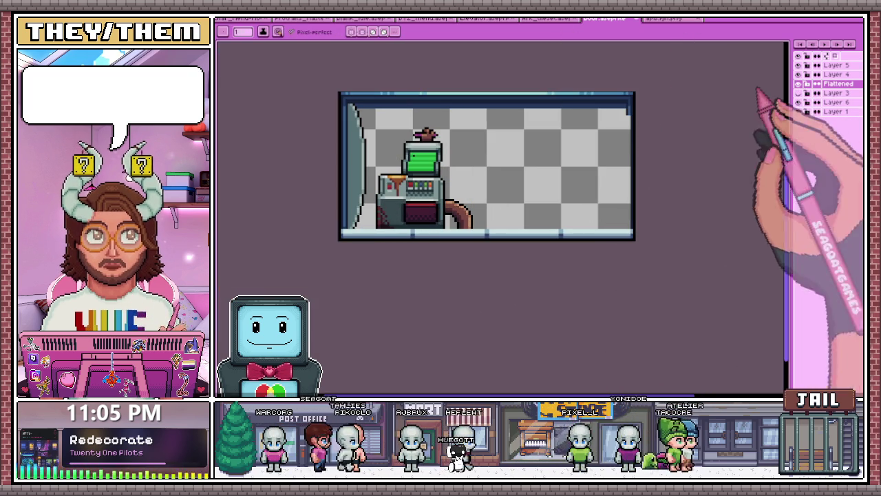
pyautogui.click(489, 19)
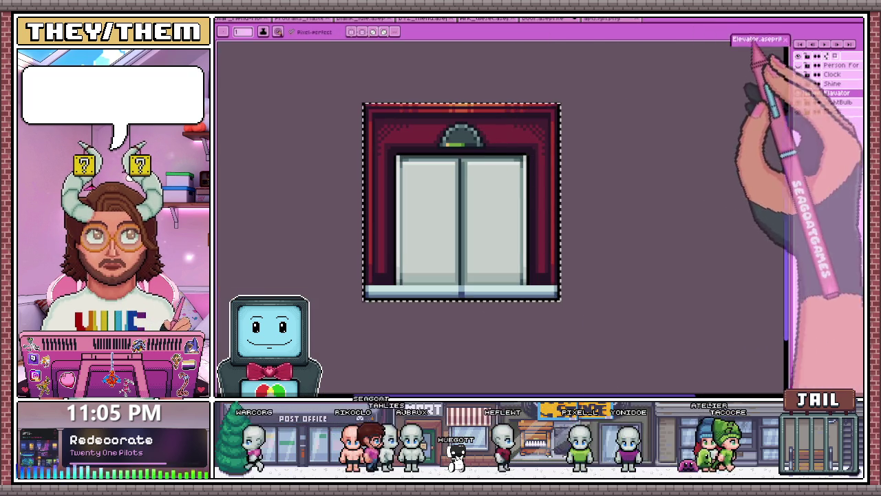
pyautogui.moveTo(740, 41); pyautogui.dragTo(785, 61)
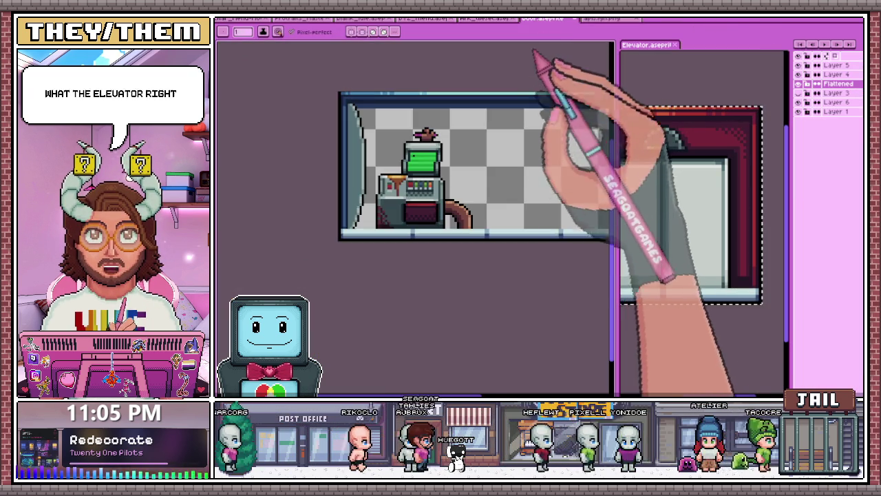
pyautogui.scroll(-1, 509, 172)
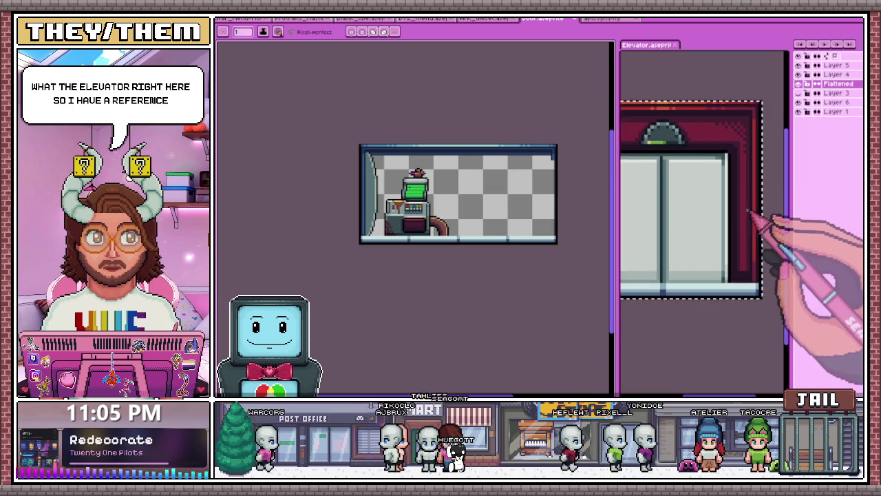
pyautogui.scroll(1, 747, 211)
pyautogui.scroll(1, 757, 275)
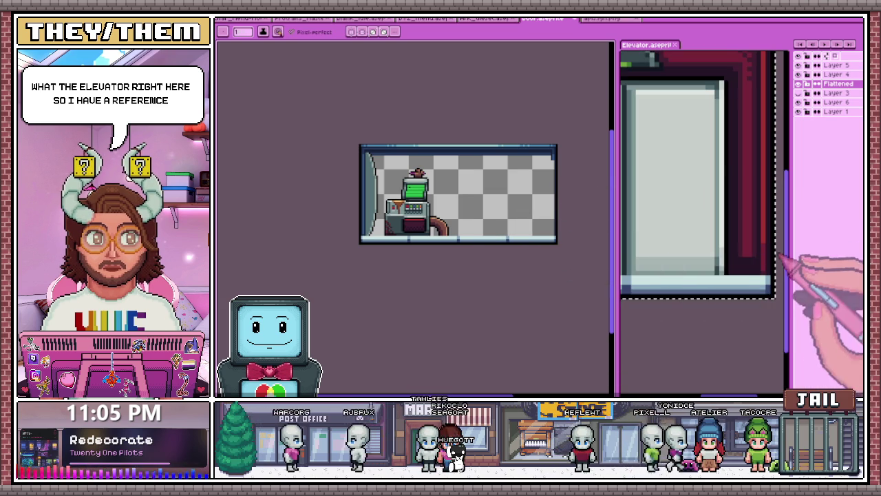
pyautogui.scroll(2, 766, 256)
pyautogui.scroll(-1, 544, 249)
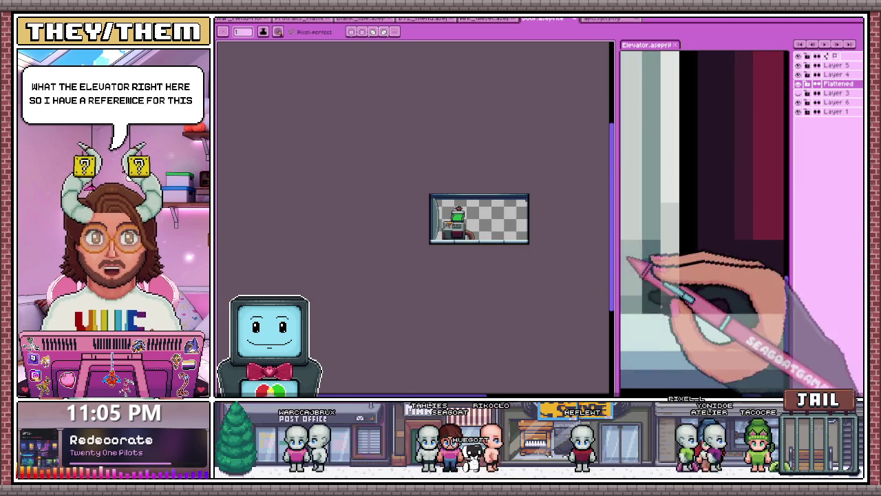
pyautogui.scroll(-2, 717, 276)
pyautogui.scroll(-1, 481, 255)
pyautogui.scroll(2, 501, 246)
pyautogui.scroll(2, 475, 223)
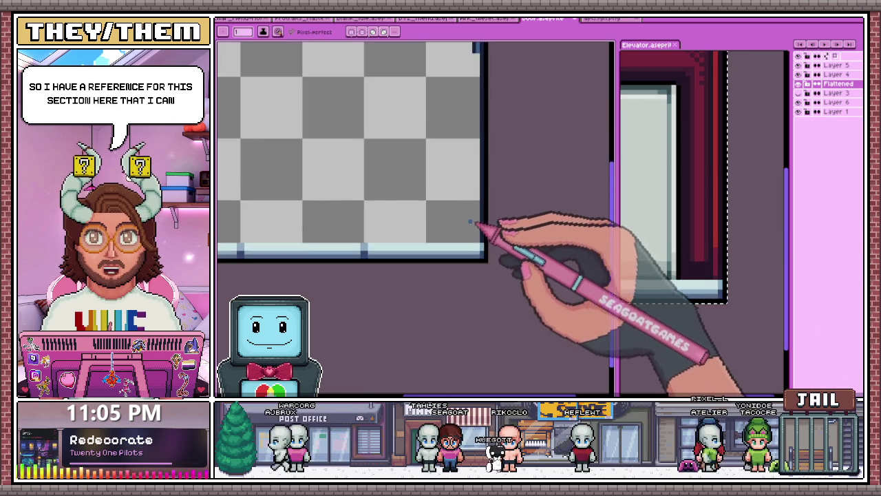
pyautogui.scroll(1, 465, 228)
pyautogui.scroll(1, 556, 236)
pyautogui.press('alt')
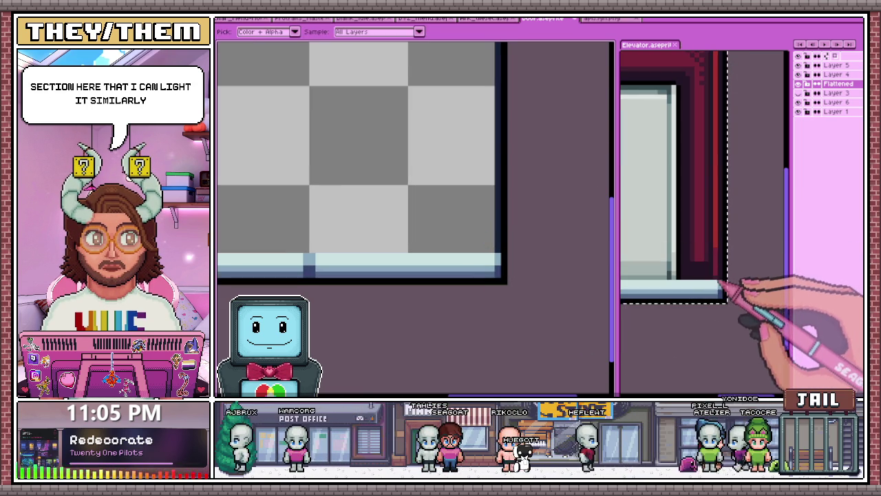
# Copy the lower section of the elevator door in Elevator.aseprite.
pyautogui.scroll(1, 510, 255)
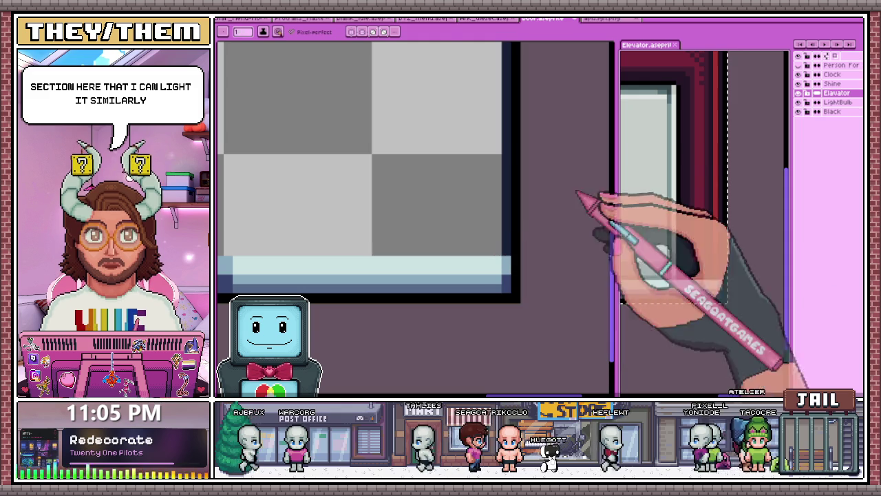
pyautogui.press('m')
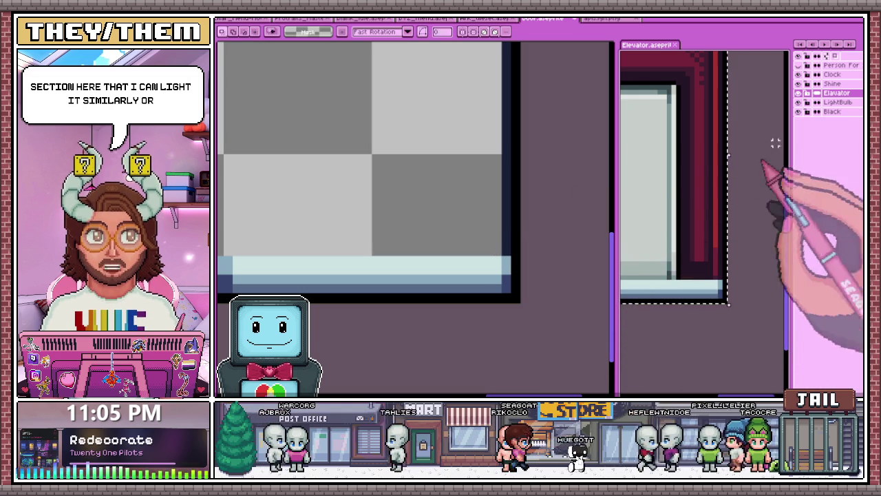
pyautogui.click(696, 273)
pyautogui.scroll(1, 696, 273)
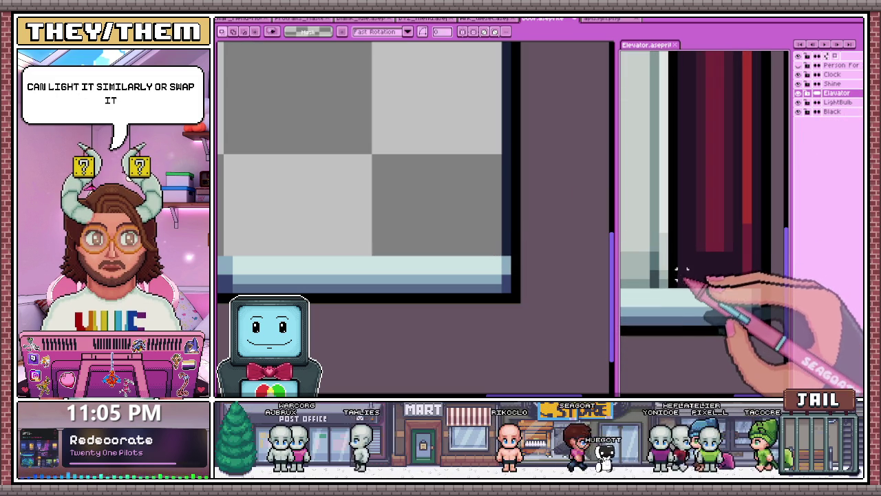
pyautogui.moveTo(678, 288); pyautogui.dragTo(753, 214)
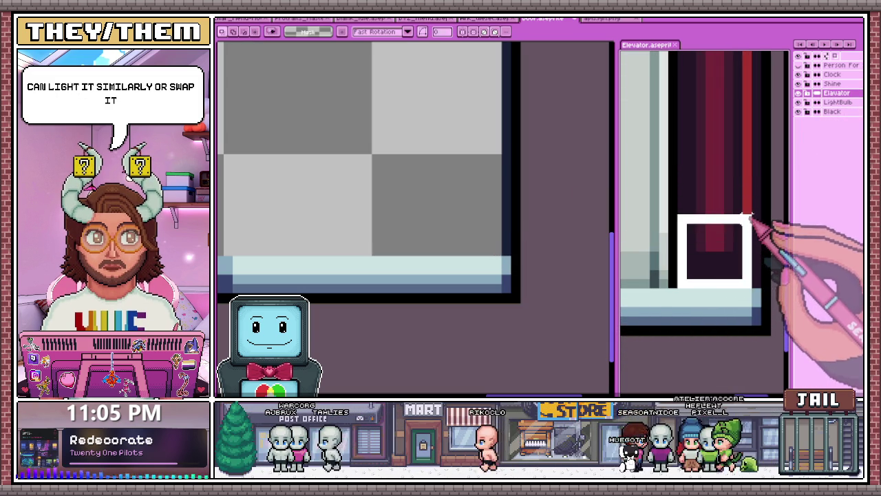
pyautogui.moveTo(660, 240); pyautogui.dragTo(487, 194)
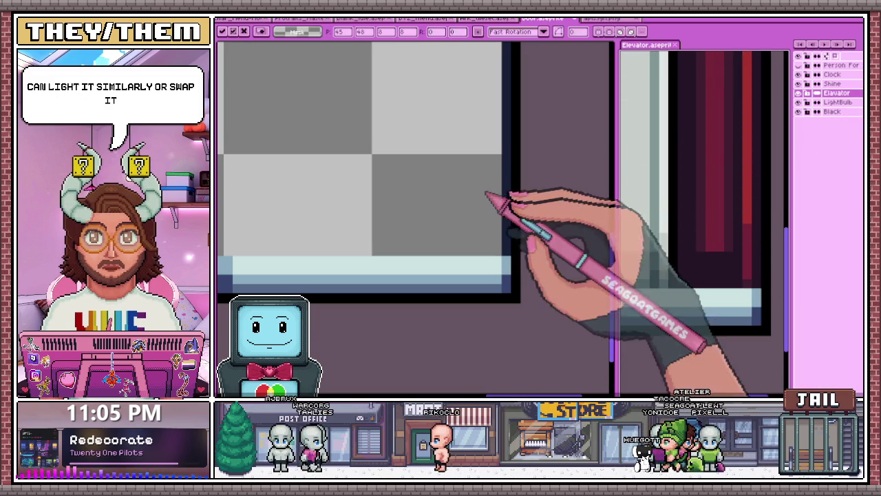
pyautogui.moveTo(678, 286); pyautogui.dragTo(751, 214)
pyautogui.hotkey('ctrl', 'c')
# Paste the door section into the room sprite and place it at the right edge.
pyautogui.click(452, 314)
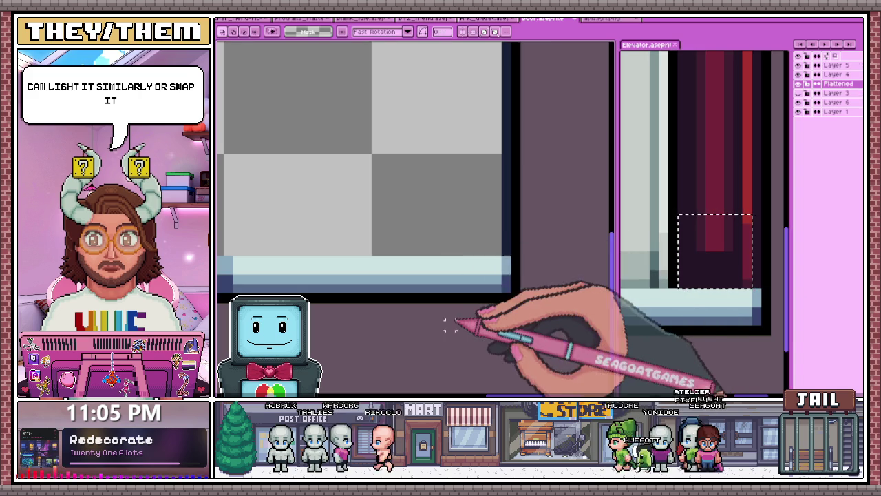
pyautogui.hotkey('ctrl', 'v')
pyautogui.moveTo(445, 240); pyautogui.dragTo(510, 231)
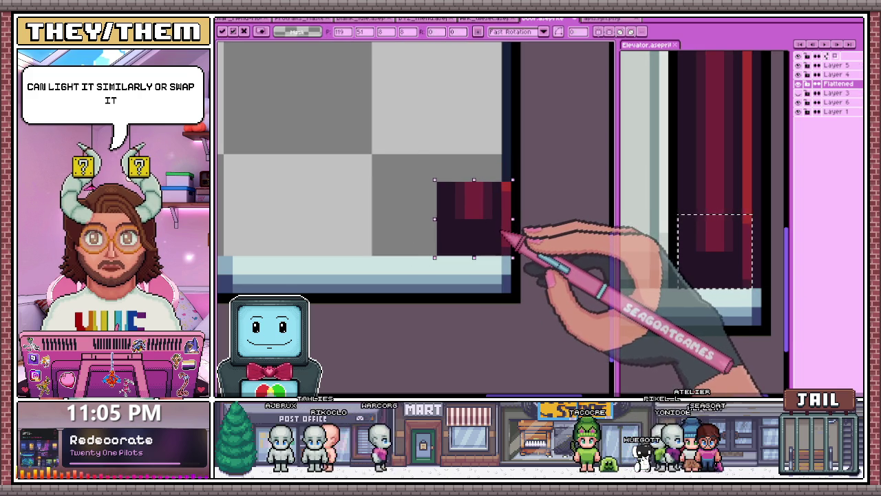
pyautogui.scroll(-3, 502, 234)
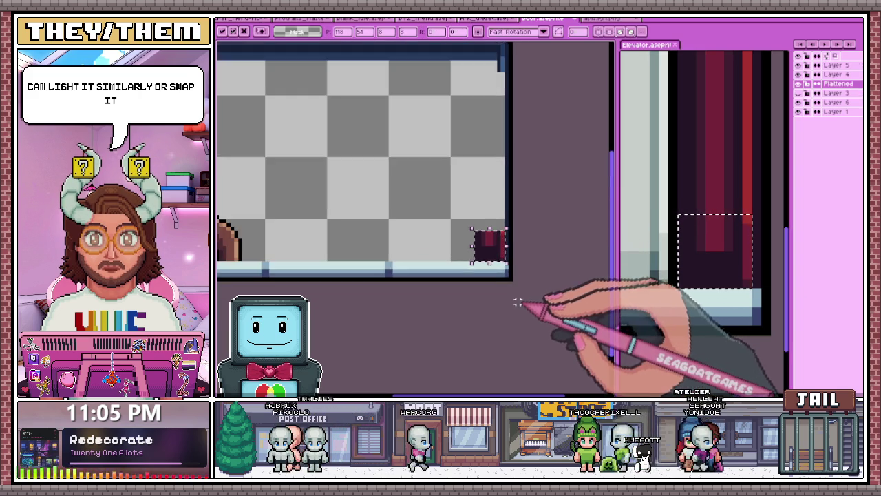
pyautogui.press('Return')
pyautogui.scroll(3, 509, 224)
pyautogui.scroll(-1, 515, 216)
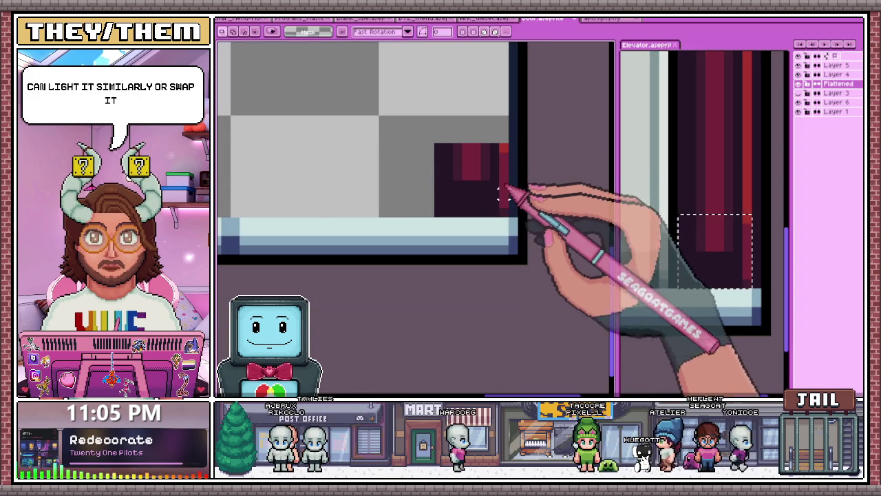
pyautogui.click(220, 61)
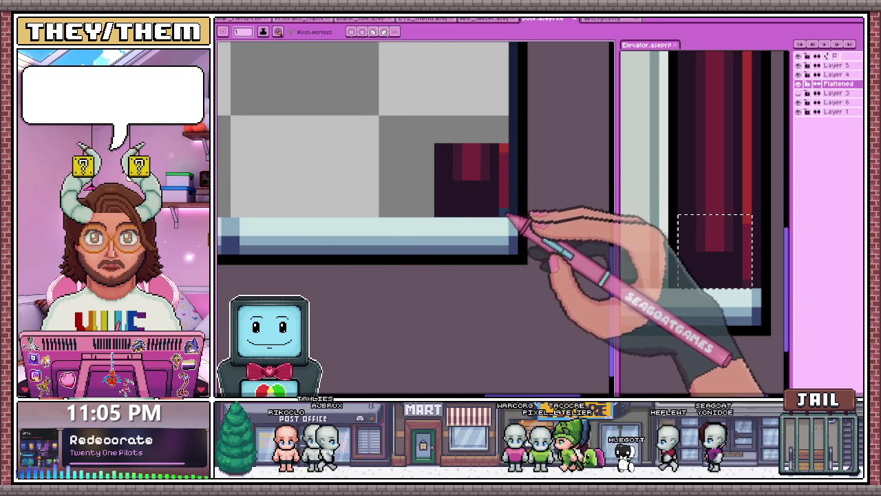
# Paint a navy line down the block's left edge, blue stripes, and a light blue corner pixel.
pyautogui.scroll(1, 513, 201)
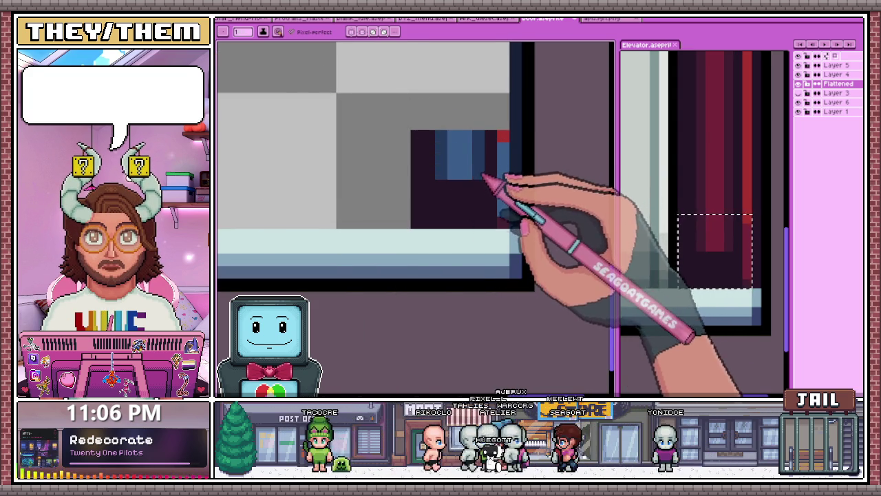
pyautogui.moveTo(417, 132); pyautogui.dragTo(418, 224)
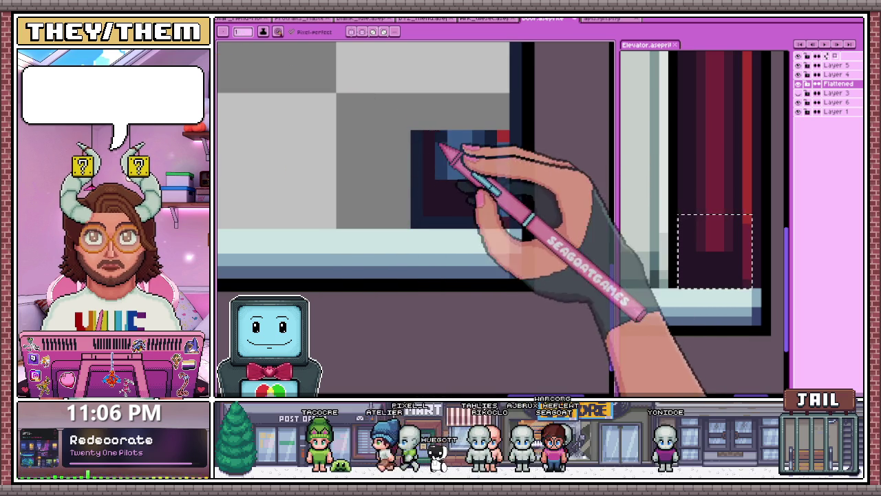
pyautogui.moveTo(442, 147); pyautogui.dragTo(434, 182)
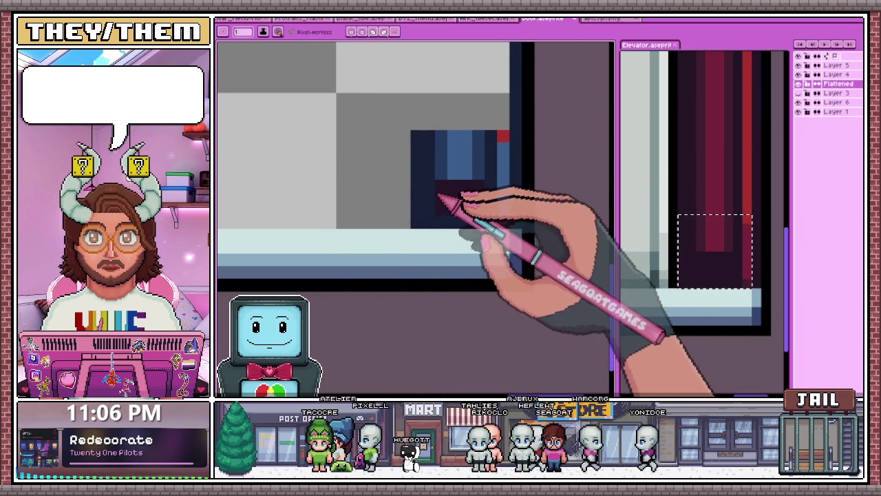
pyautogui.scroll(1, 444, 192)
pyautogui.scroll(-1, 495, 246)
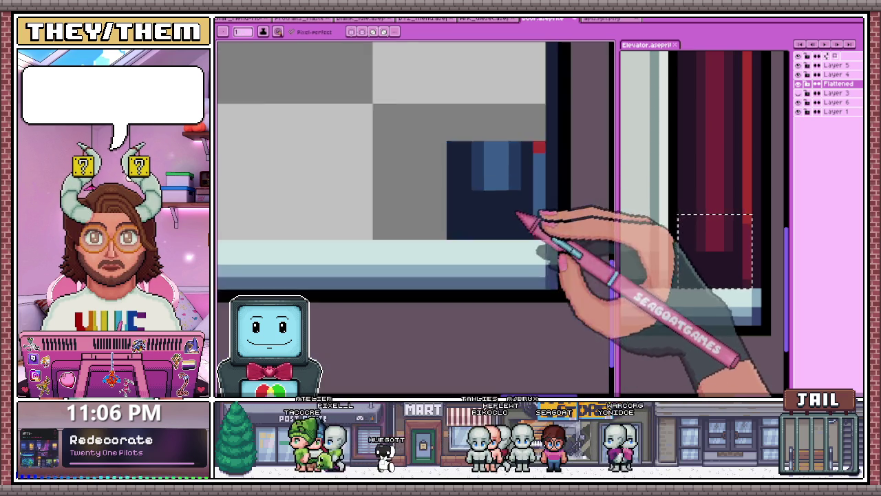
pyautogui.click(525, 178)
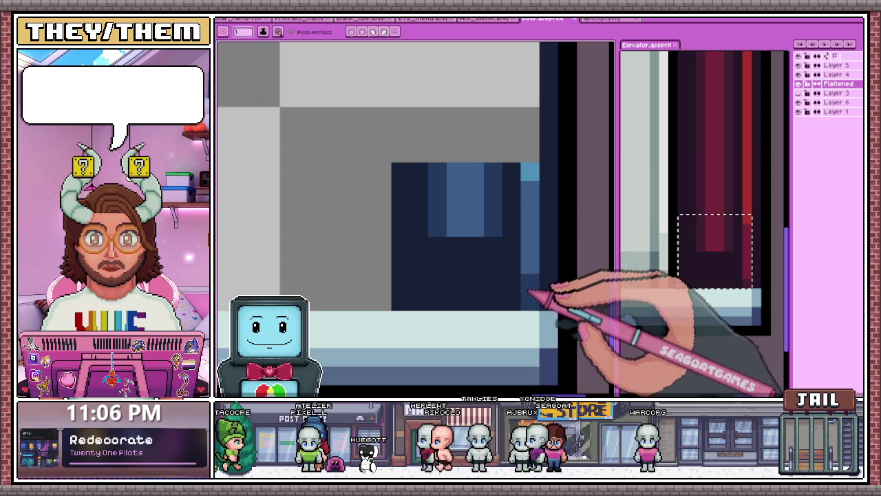
pyautogui.scroll(-1, 530, 295)
pyautogui.scroll(-1, 521, 232)
pyautogui.scroll(-1, 535, 291)
pyautogui.scroll(1, 527, 289)
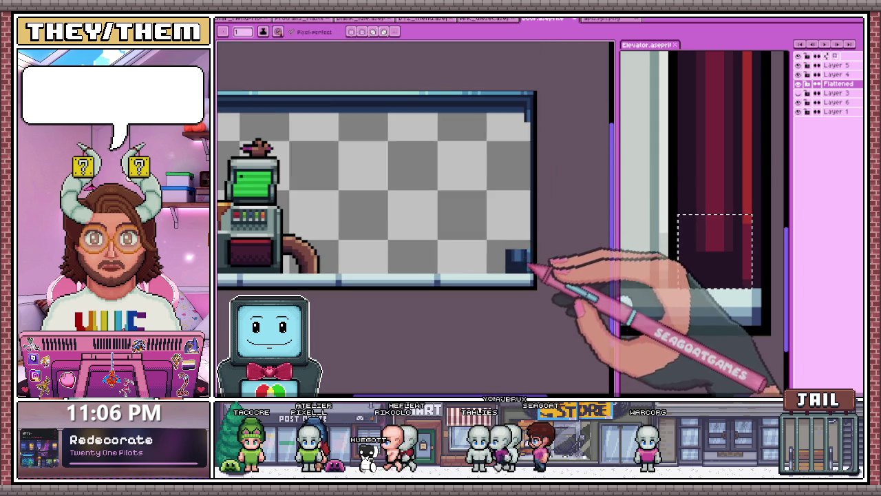
pyautogui.scroll(1, 523, 234)
pyautogui.scroll(1, 531, 256)
pyautogui.scroll(-1, 531, 255)
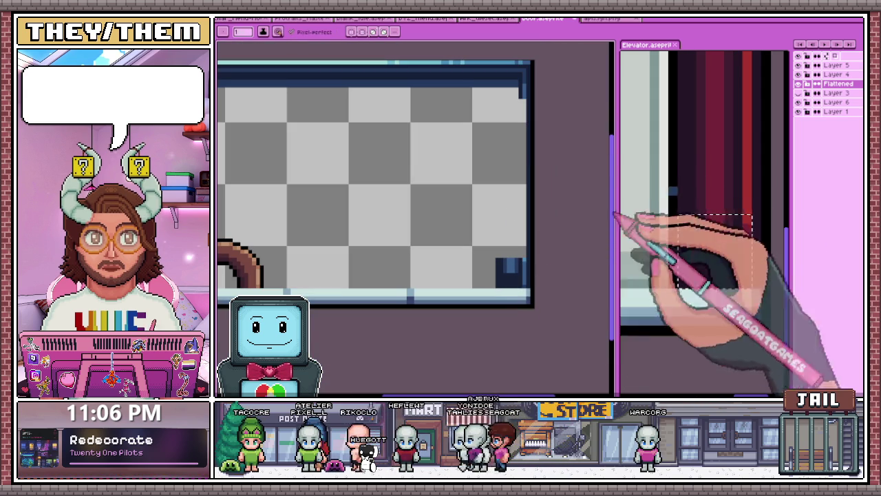
pyautogui.scroll(-1, 728, 120)
pyautogui.scroll(-1, 724, 119)
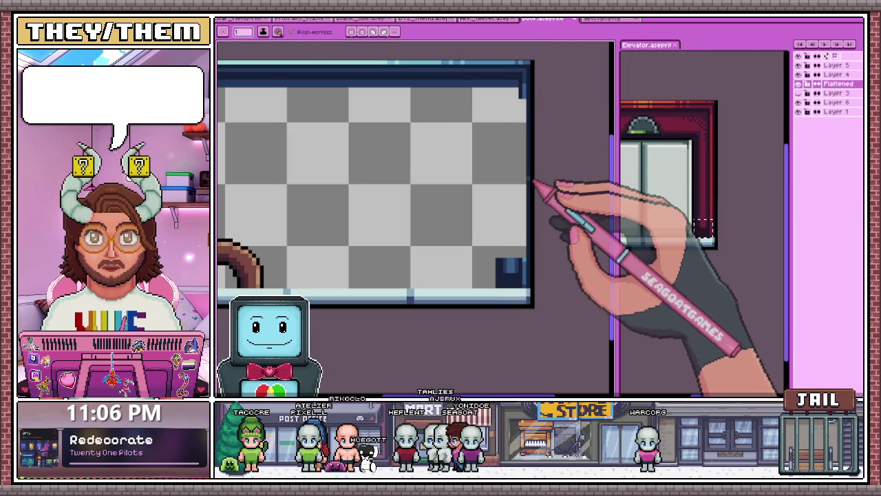
pyautogui.scroll(1, 530, 237)
pyautogui.press('b')
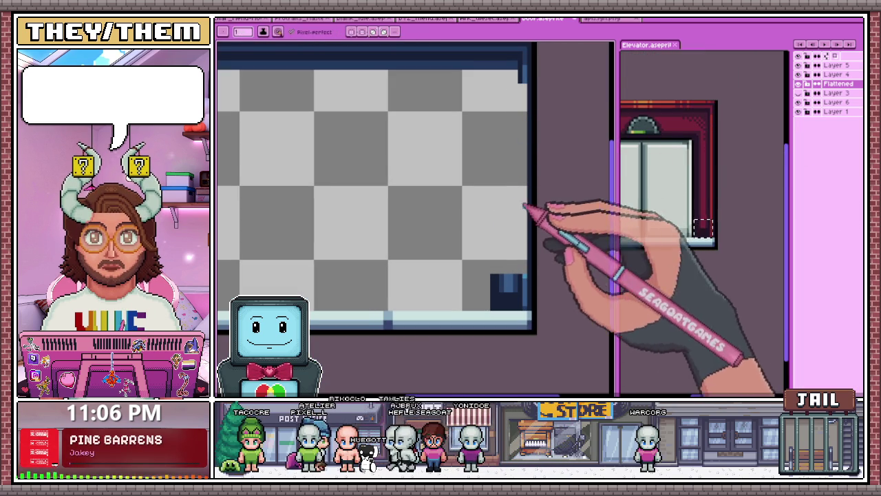
pyautogui.scroll(1, 718, 244)
pyautogui.scroll(-1, 466, 152)
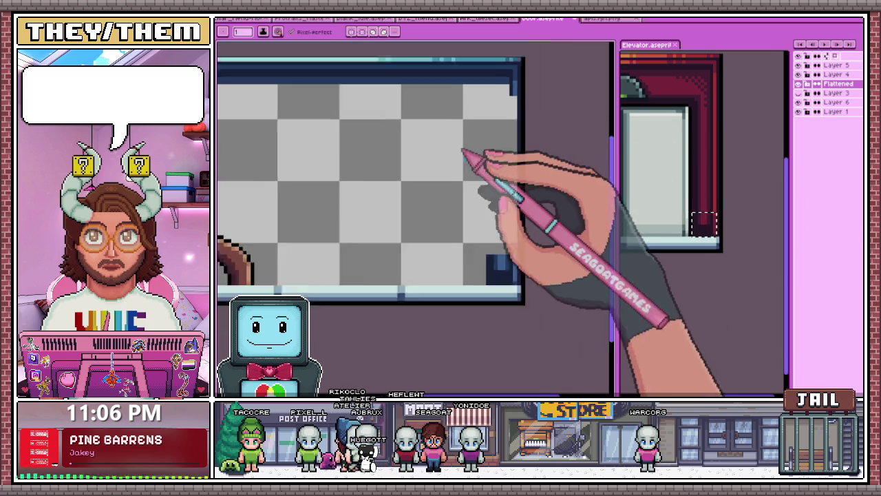
pyautogui.scroll(-1, 374, 193)
pyautogui.scroll(1, 483, 159)
pyautogui.scroll(2, 484, 157)
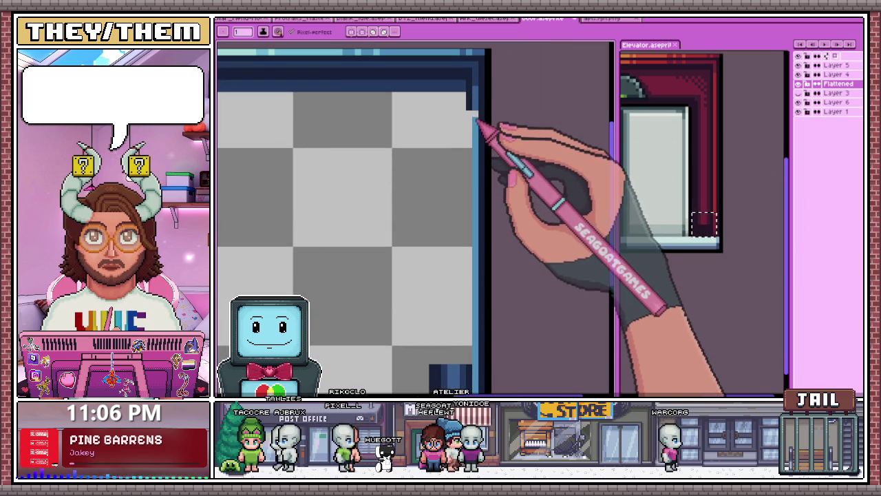
pyautogui.press('b')
pyautogui.scroll(-1, 472, 270)
pyautogui.scroll(1, 502, 344)
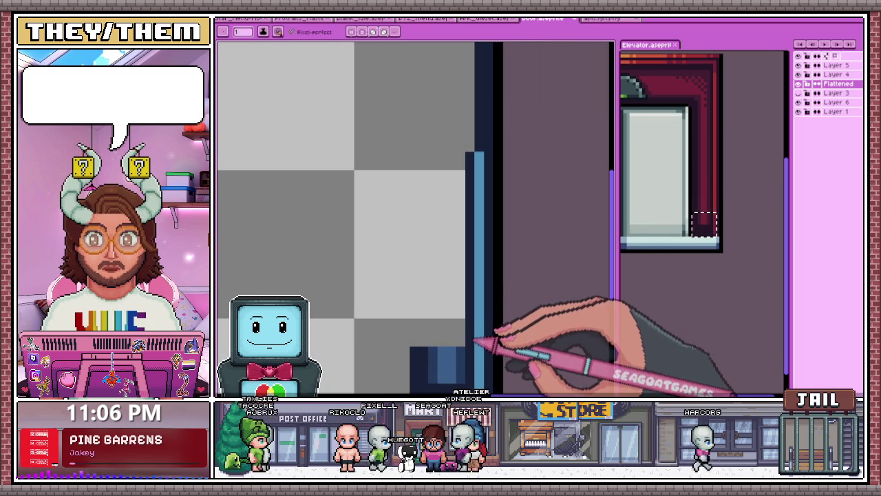
pyautogui.scroll(-1, 481, 311)
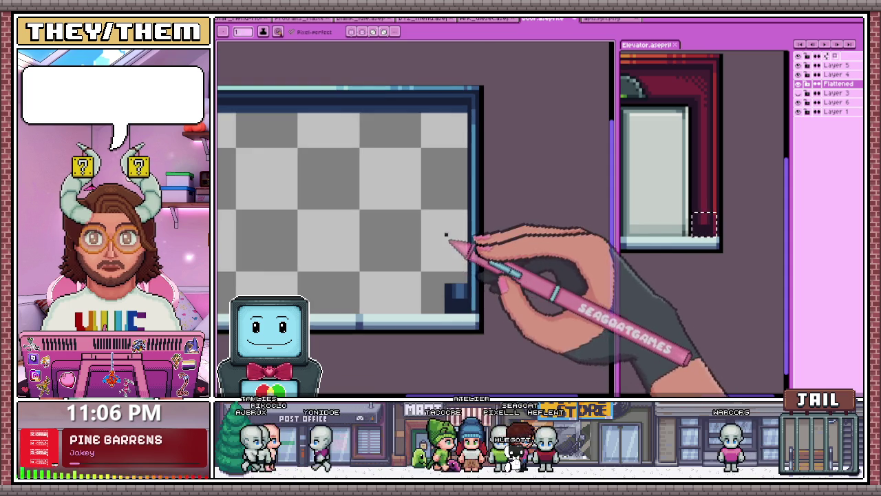
pyautogui.scroll(1, 468, 129)
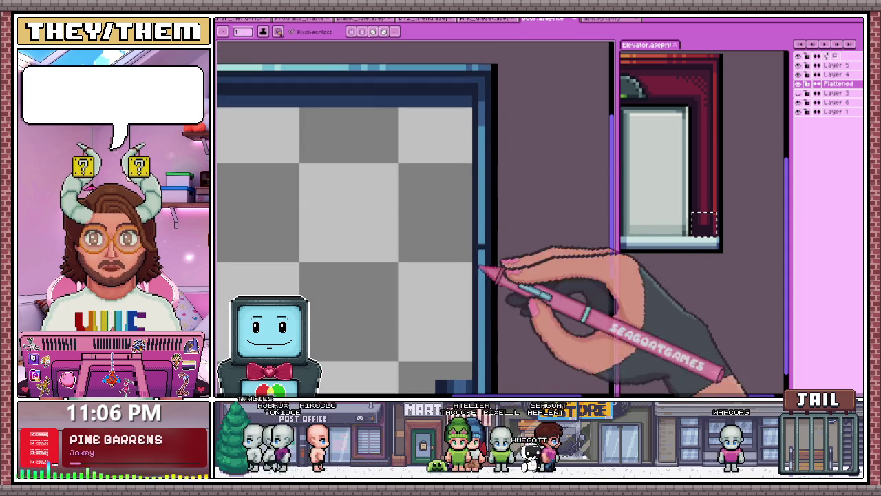
pyautogui.scroll(1, 468, 103)
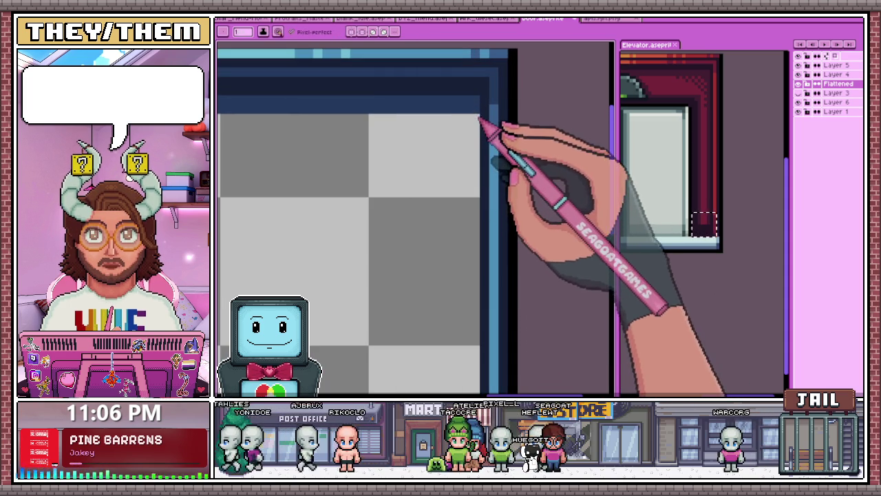
pyautogui.scroll(-2, 478, 137)
pyautogui.scroll(1, 476, 322)
pyautogui.scroll(-1, 482, 322)
pyautogui.scroll(1, 470, 156)
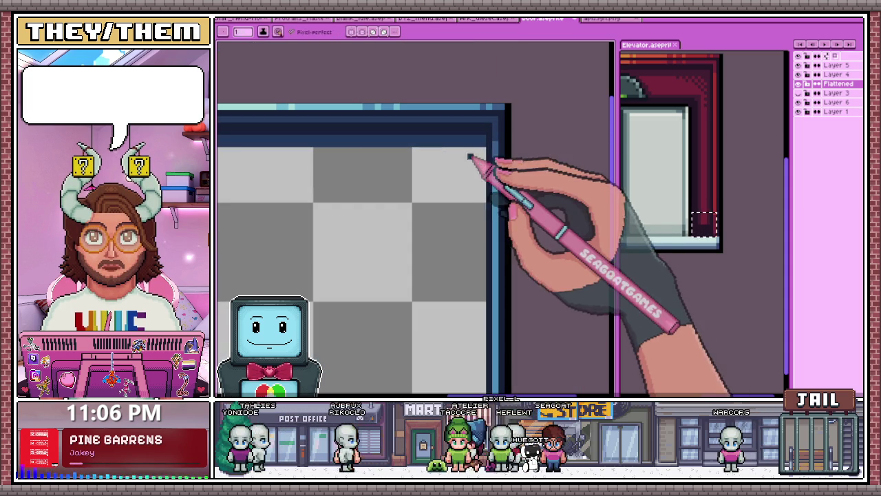
pyautogui.scroll(-2, 482, 179)
pyautogui.scroll(1, 468, 289)
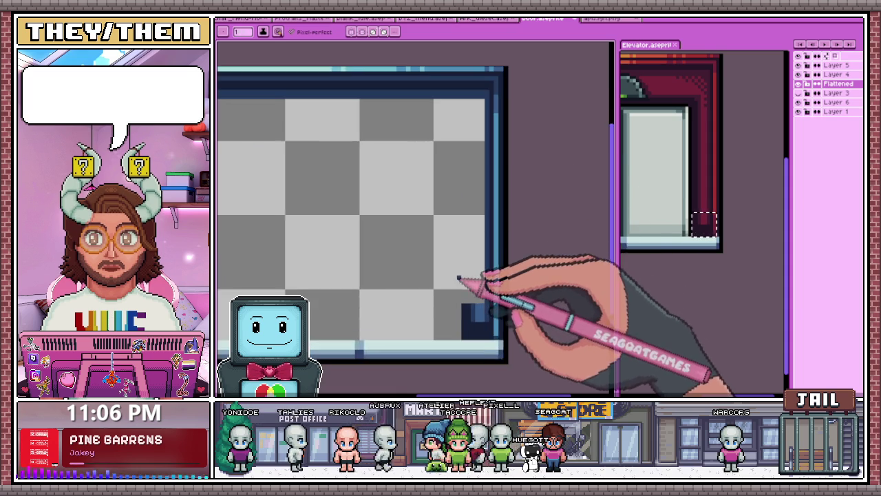
pyautogui.scroll(-2, 489, 264)
pyautogui.scroll(1, 490, 275)
pyautogui.scroll(1, 491, 255)
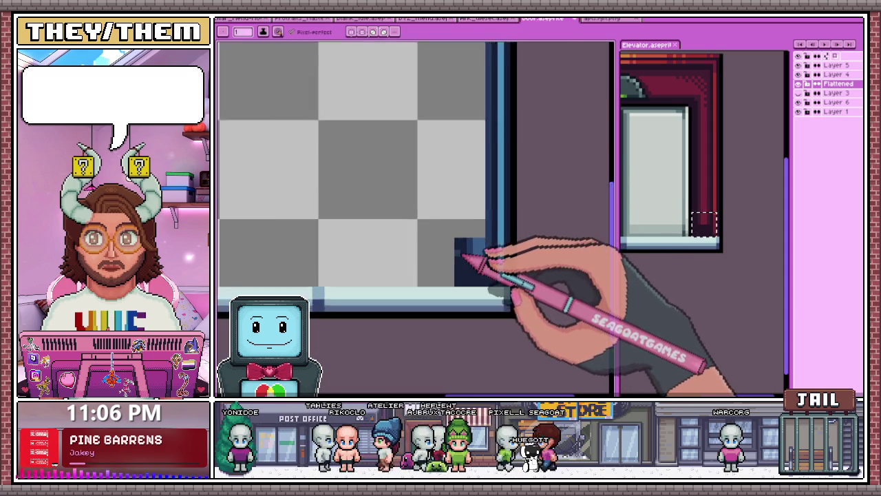
pyautogui.scroll(1, 472, 245)
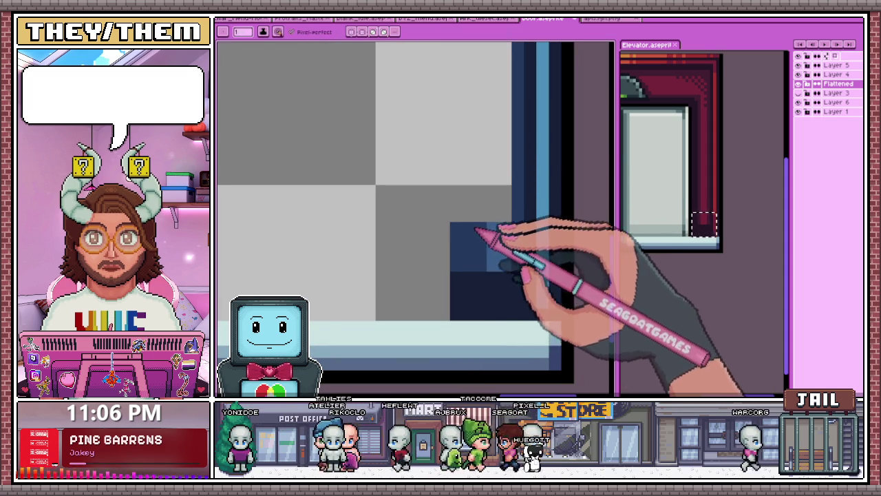
pyautogui.scroll(-2, 482, 241)
pyautogui.scroll(-1, 507, 267)
pyautogui.scroll(2, 502, 261)
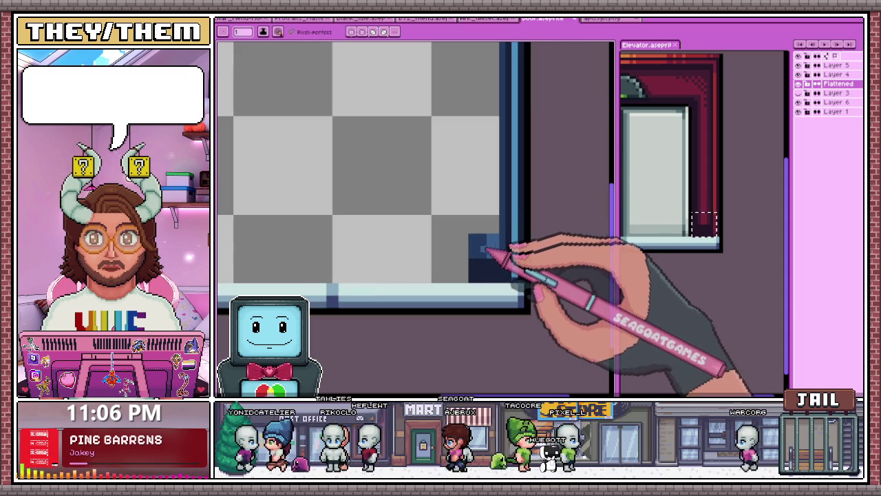
pyautogui.scroll(-1, 485, 256)
pyautogui.scroll(-1, 492, 268)
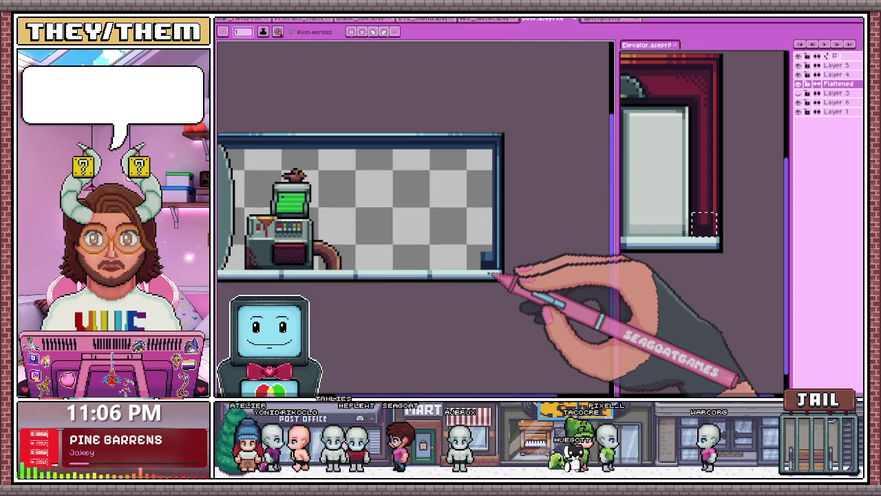
pyautogui.scroll(-2, 454, 276)
pyautogui.scroll(2, 481, 179)
pyautogui.scroll(-2, 433, 241)
pyautogui.scroll(2, 420, 234)
pyautogui.scroll(-1, 440, 234)
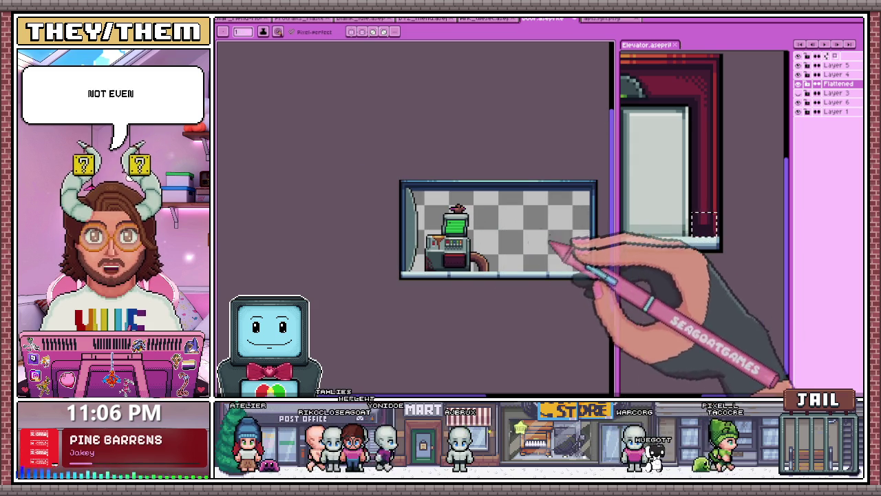
pyautogui.scroll(1, 482, 234)
pyautogui.scroll(1, 434, 220)
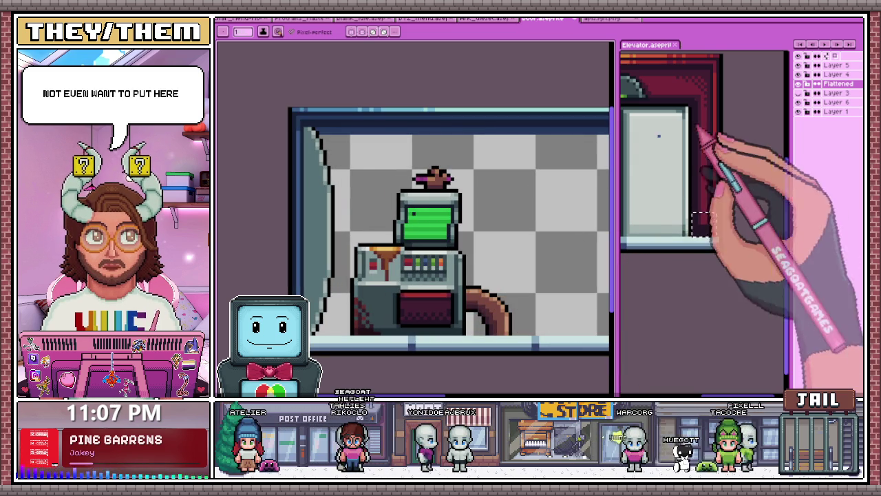
pyautogui.click(834, 74)
pyautogui.scroll(1, 429, 232)
pyautogui.scroll(-1, 419, 232)
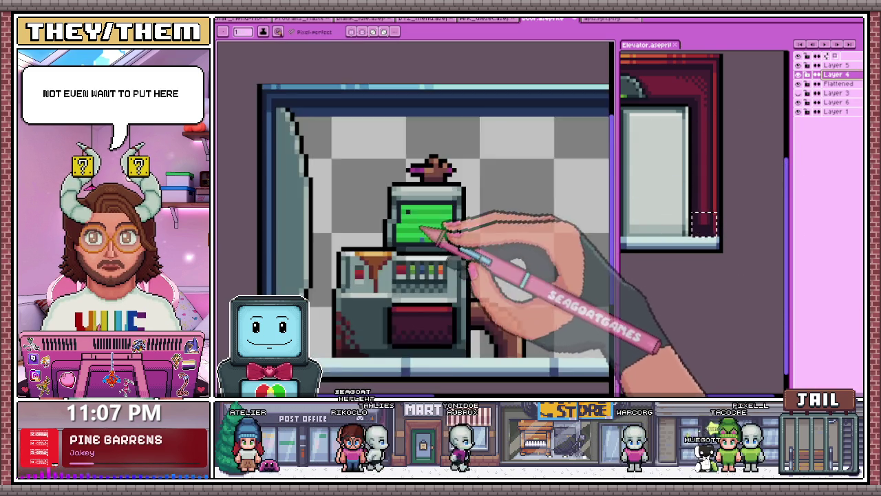
pyautogui.scroll(-1, 468, 285)
pyautogui.scroll(1, 518, 292)
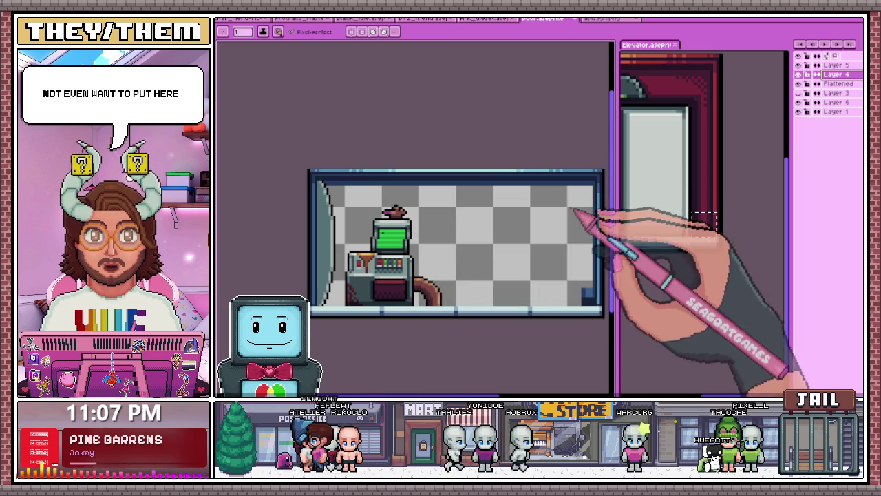
pyautogui.scroll(-3, 393, 206)
pyautogui.scroll(2, 396, 220)
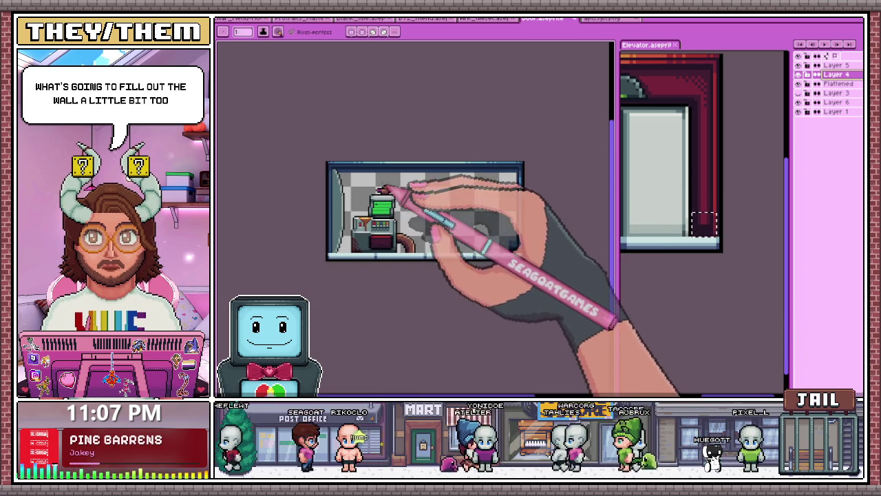
pyautogui.scroll(2, 384, 187)
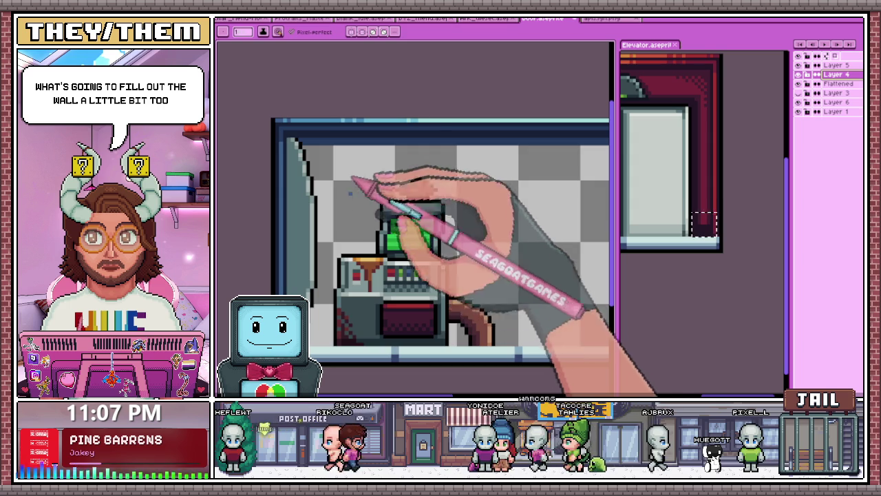
pyautogui.scroll(-1, 385, 201)
pyautogui.scroll(1, 393, 206)
pyautogui.scroll(-1, 399, 215)
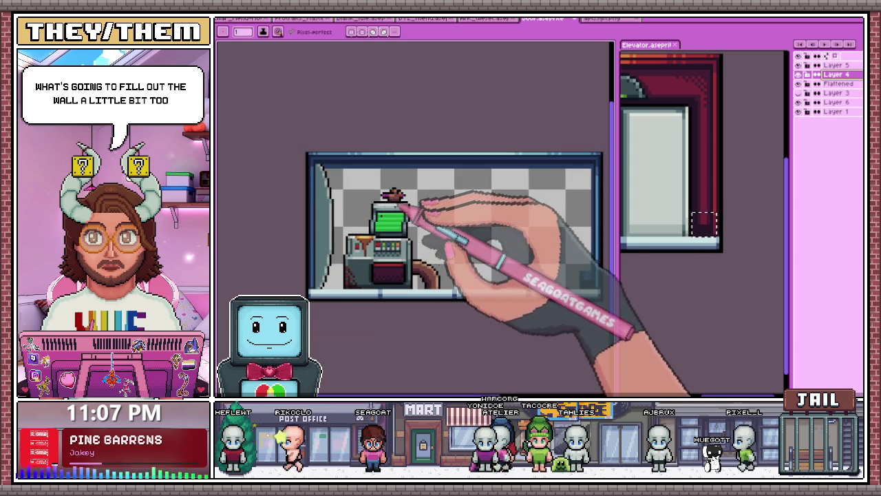
pyautogui.scroll(1, 417, 203)
pyautogui.scroll(-1, 402, 224)
pyautogui.scroll(1, 423, 217)
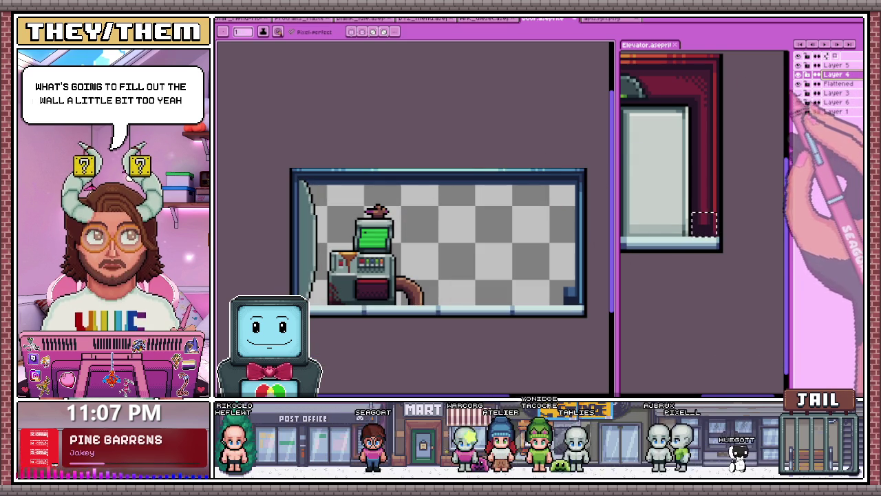
pyautogui.moveTo(789, 104); pyautogui.dragTo(702, 104)
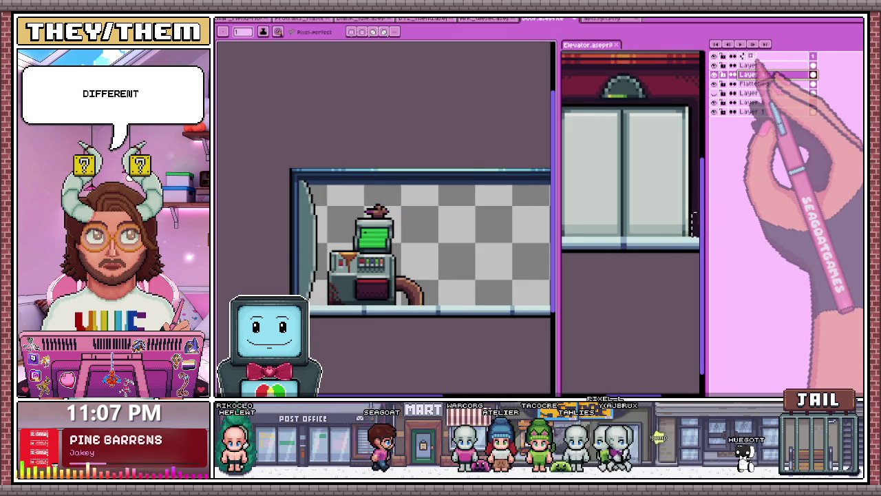
# Add a second animation frame and link Layer 1's two cels into one.
pyautogui.hotkey('alt', 'n')
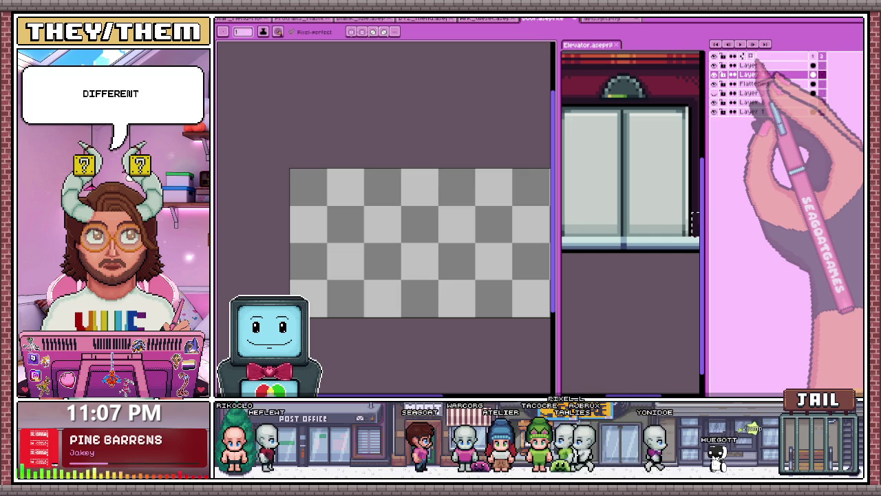
pyautogui.click(813, 83)
pyautogui.click(821, 84)
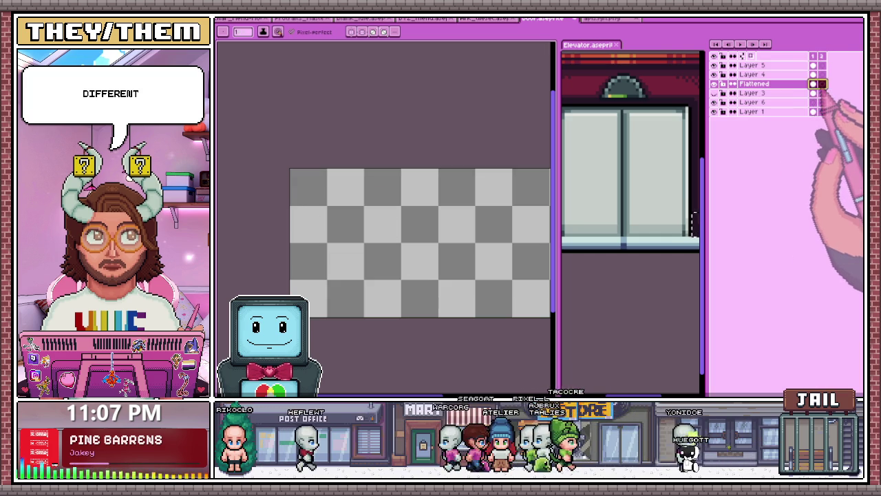
pyautogui.click(810, 131)
pyautogui.click(813, 93)
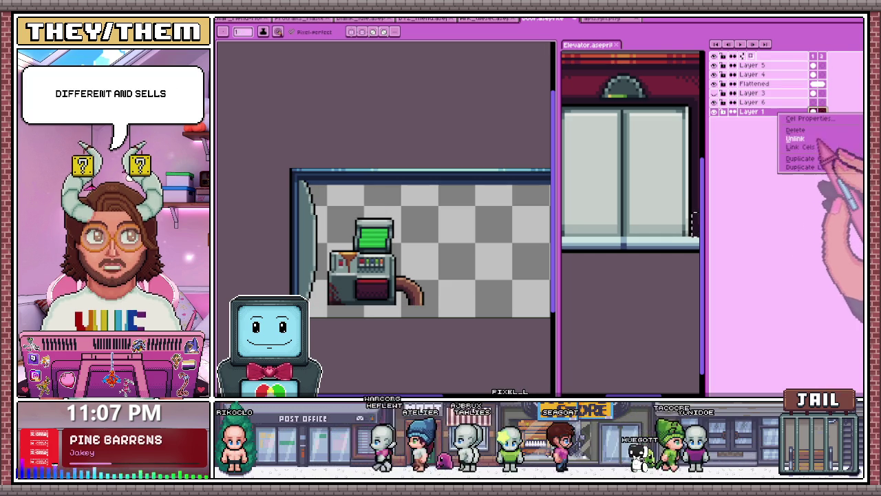
pyautogui.click(801, 146)
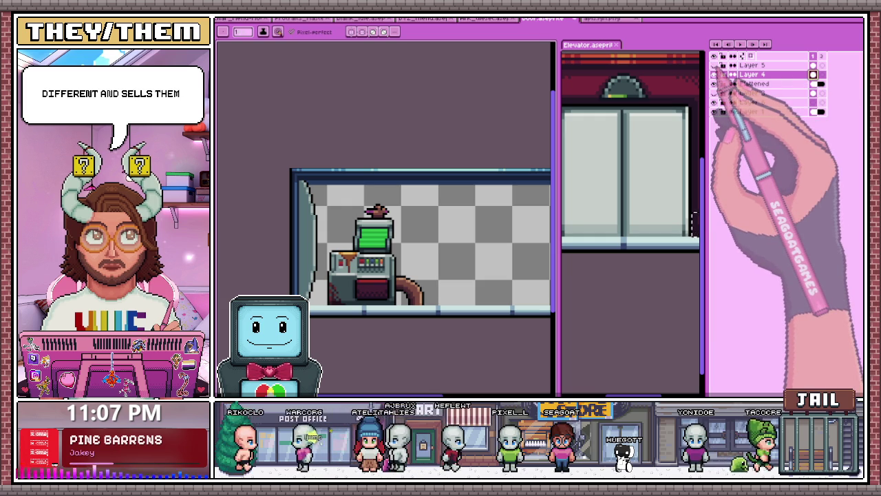
# Rename Layer 4 to 'Rat' and Layer 1 to 'Flor'.
pyautogui.doubleClick(784, 76)
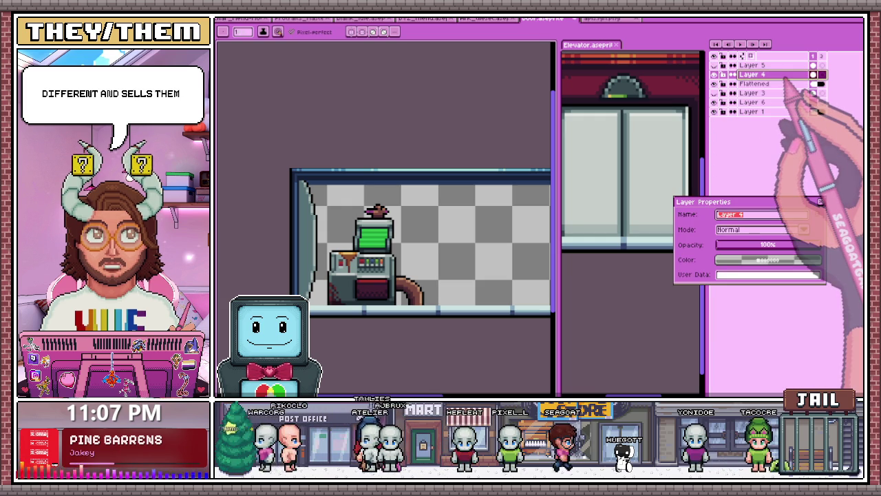
pyautogui.write('Rat')
pyautogui.press('Return')
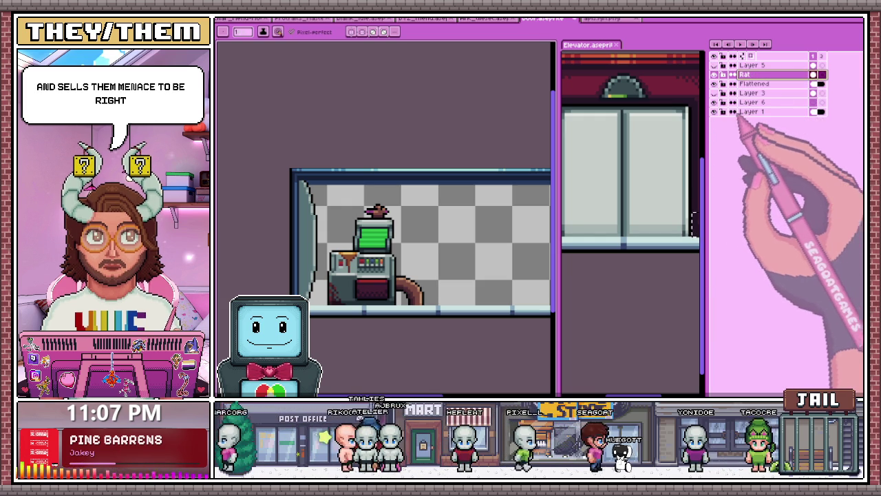
pyautogui.doubleClick(785, 112)
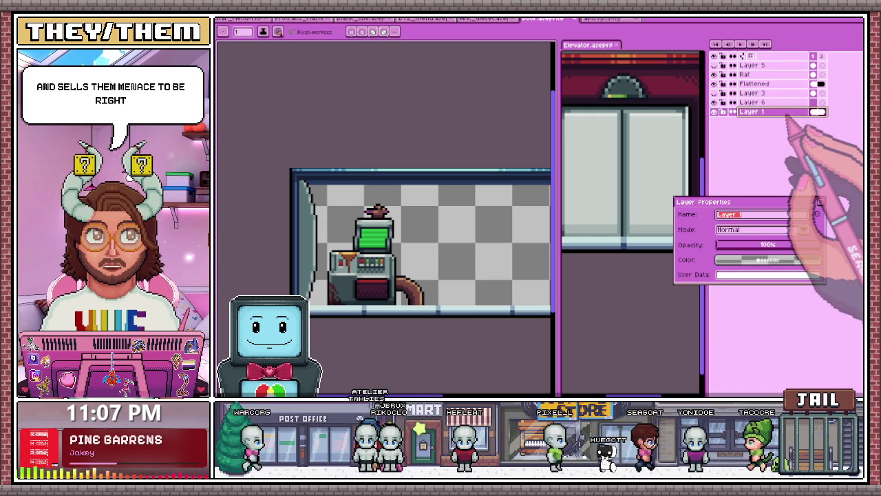
pyautogui.write('Flor')
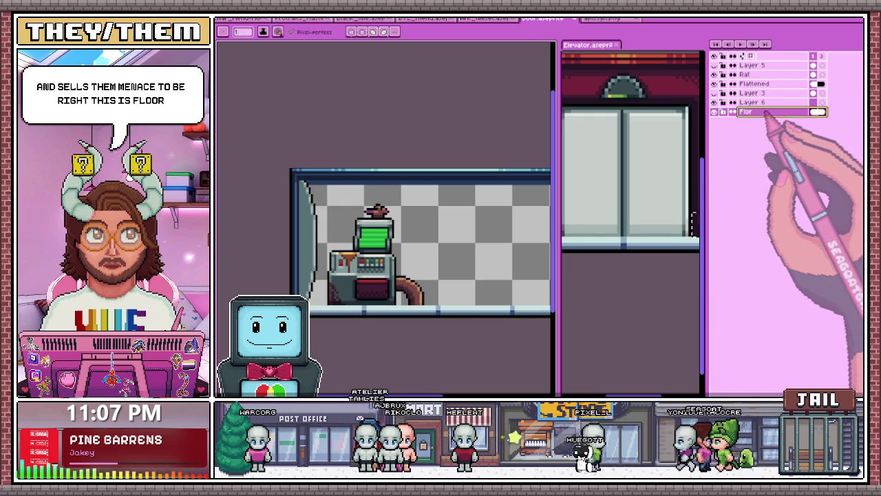
# Delete the empty Layer 6 and the leftover sketch Layer 3.
pyautogui.click(757, 103)
pyautogui.click(716, 102)
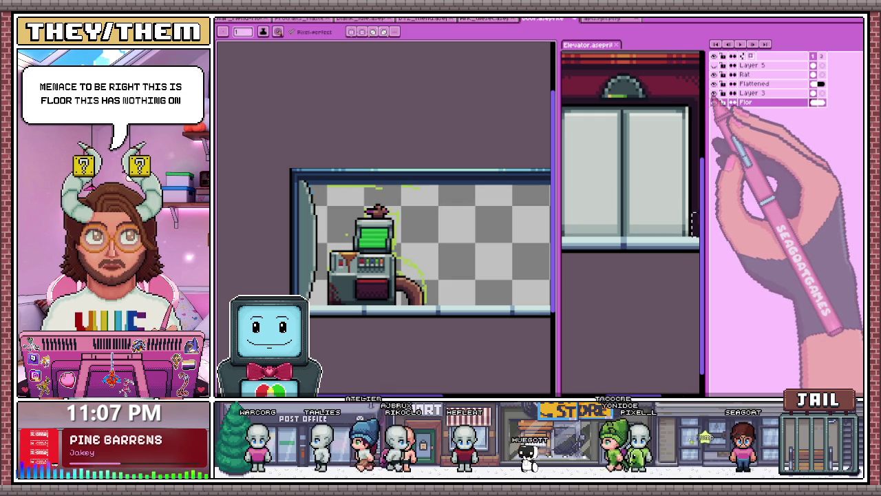
pyautogui.click(757, 93)
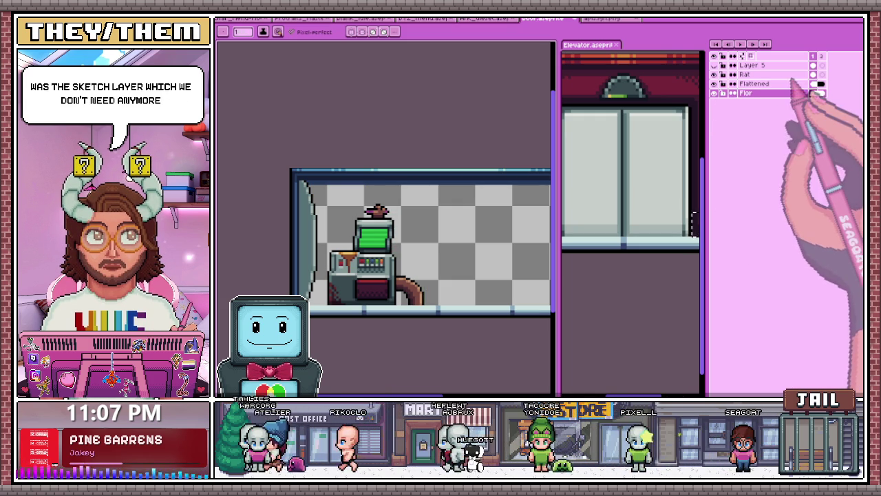
pyautogui.press('Delete')
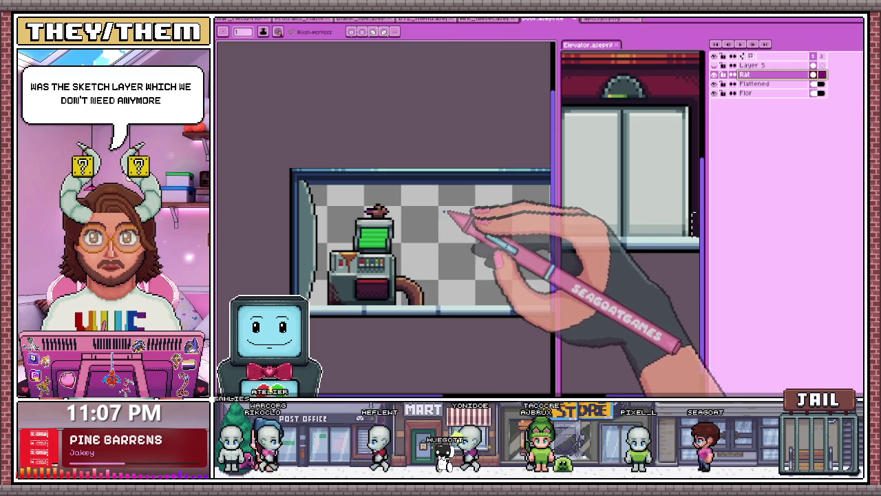
# Marquee-select the rat atop the monitor and shift its pixels into a new frame-2 pose.
pyautogui.press('m')
pyautogui.moveTo(356, 197); pyautogui.dragTo(409, 219)
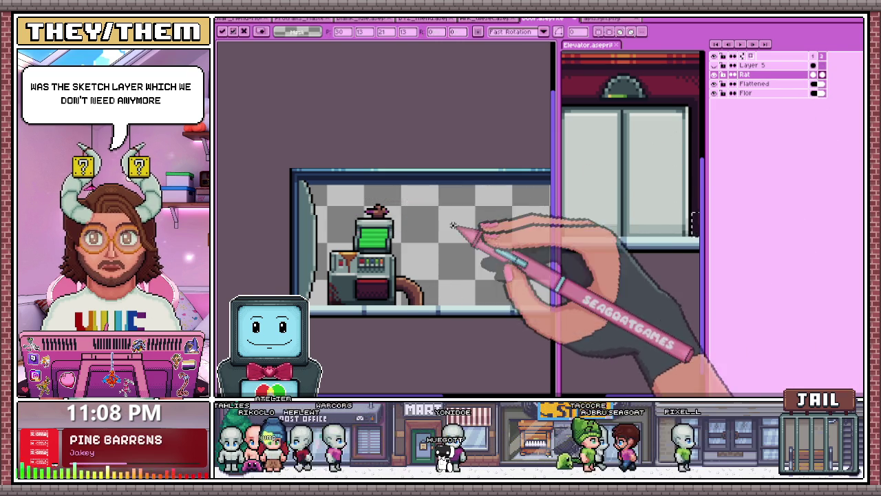
pyautogui.scroll(3, 426, 213)
pyautogui.scroll(1, 368, 208)
pyautogui.scroll(1, 406, 227)
pyautogui.scroll(-2, 425, 249)
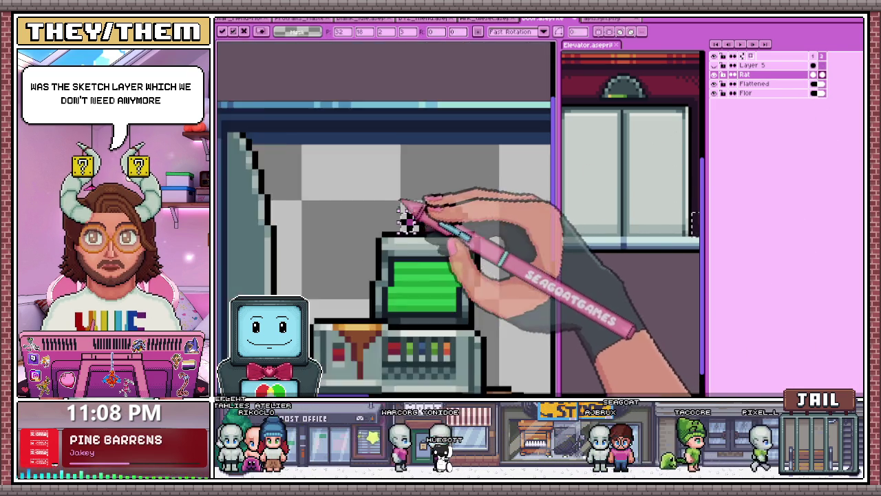
pyautogui.press('b')
pyautogui.scroll(1, 411, 220)
pyautogui.scroll(-2, 423, 241)
pyautogui.scroll(-3, 413, 246)
pyautogui.scroll(-1, 448, 252)
pyautogui.scroll(1, 472, 248)
pyautogui.scroll(1, 441, 234)
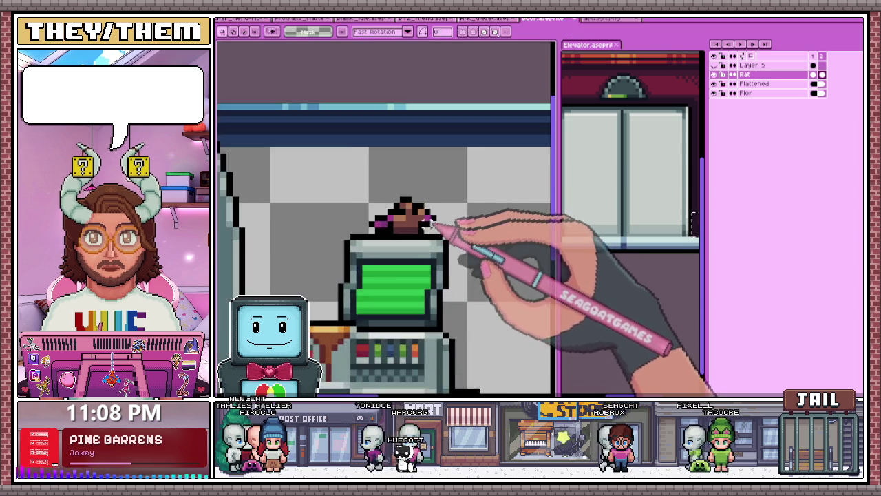
pyautogui.scroll(1, 438, 206)
pyautogui.scroll(1, 423, 197)
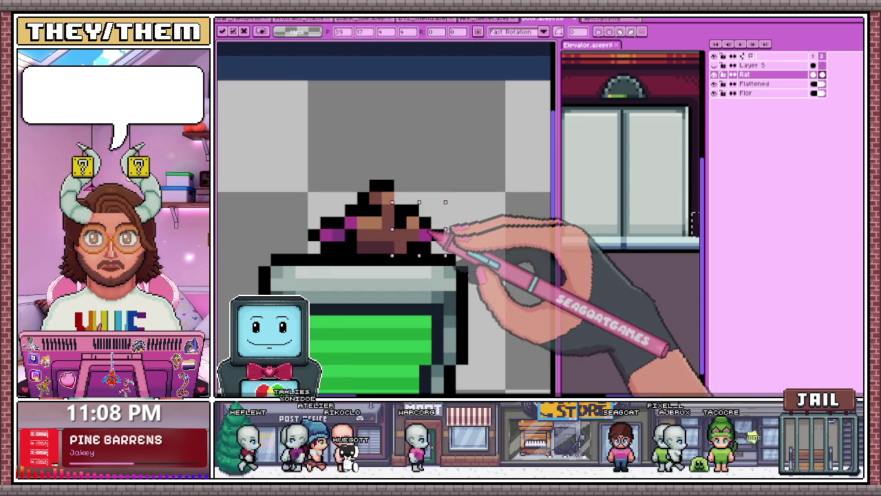
pyautogui.scroll(-1, 420, 227)
pyautogui.hotkey('ctrl', 'd')
# Undo the stray white pixel block on the rat and clear the selection.
pyautogui.scroll(1, 399, 221)
pyautogui.scroll(2, 378, 217)
pyautogui.hotkey('ctrl', 'z')
pyautogui.scroll(-3, 386, 220)
pyautogui.scroll(-1, 406, 196)
pyautogui.hotkey('ctrl', 'd')
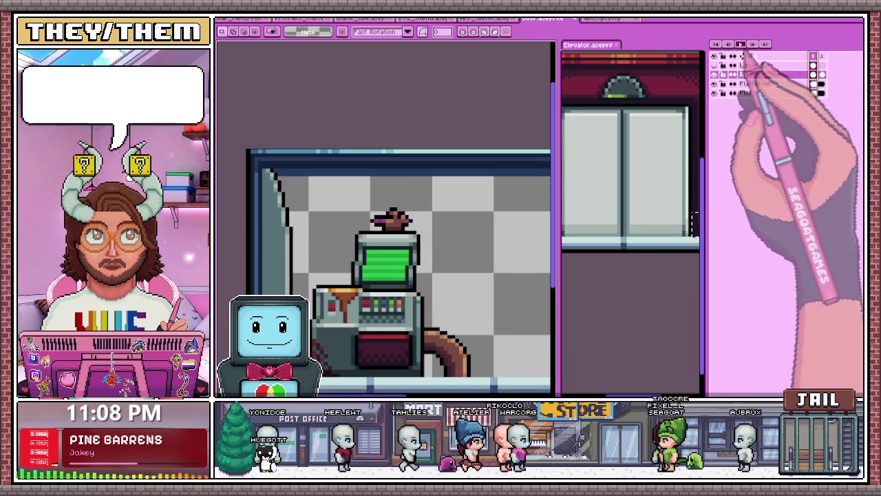
pyautogui.scroll(-2, 443, 298)
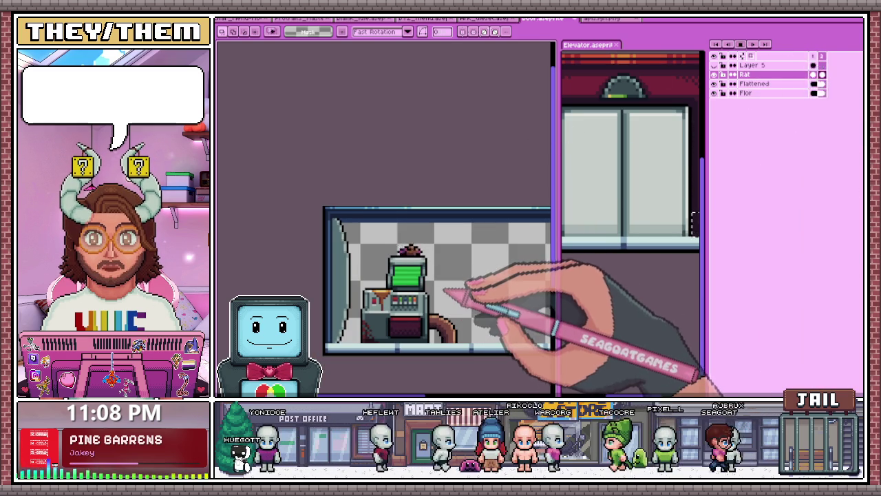
pyautogui.scroll(1, 440, 284)
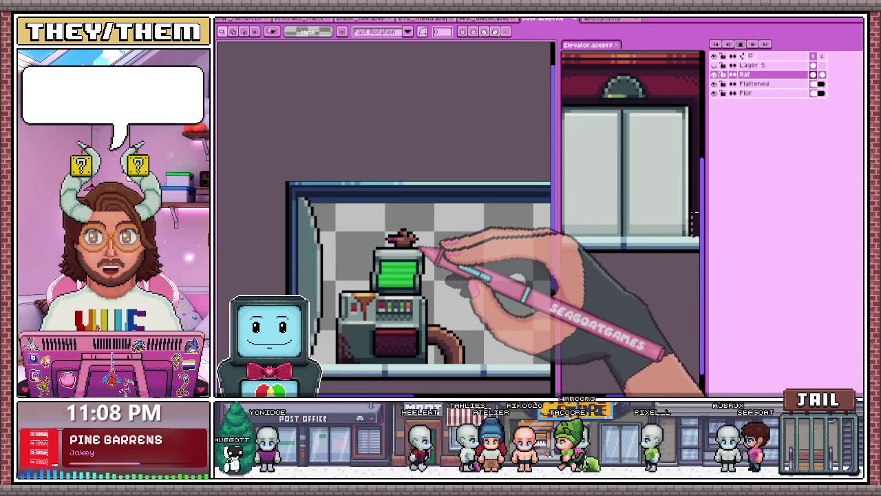
pyautogui.scroll(-1, 441, 267)
pyautogui.scroll(1, 417, 291)
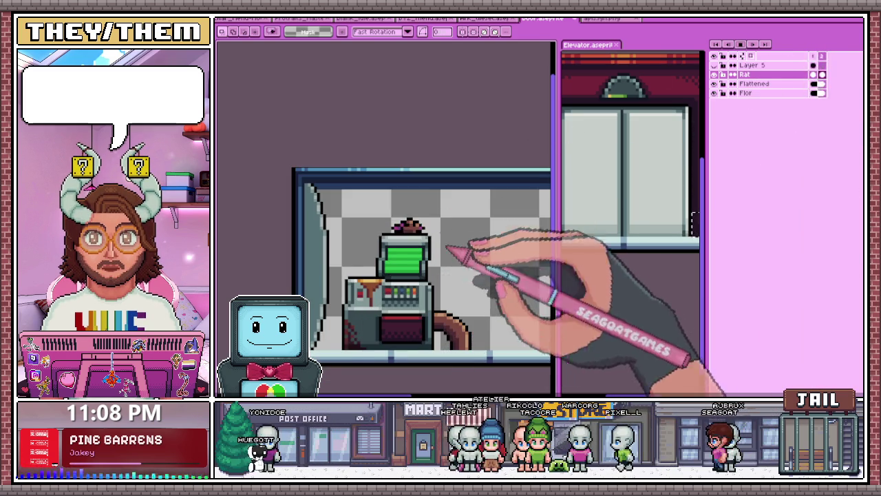
pyautogui.scroll(-1, 477, 320)
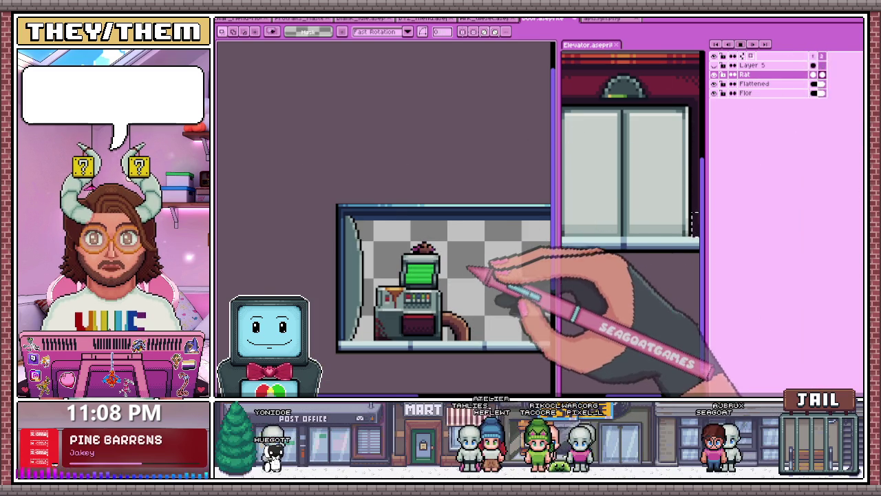
pyautogui.scroll(1, 475, 279)
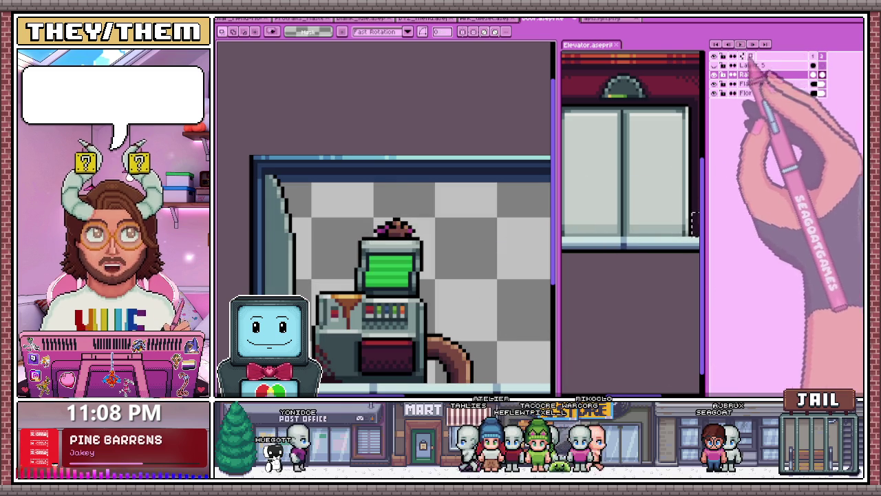
pyautogui.scroll(1, 398, 238)
# Switch to the pencil and sample colours from the rat's pixels with the eyedropper.
pyautogui.press('b')
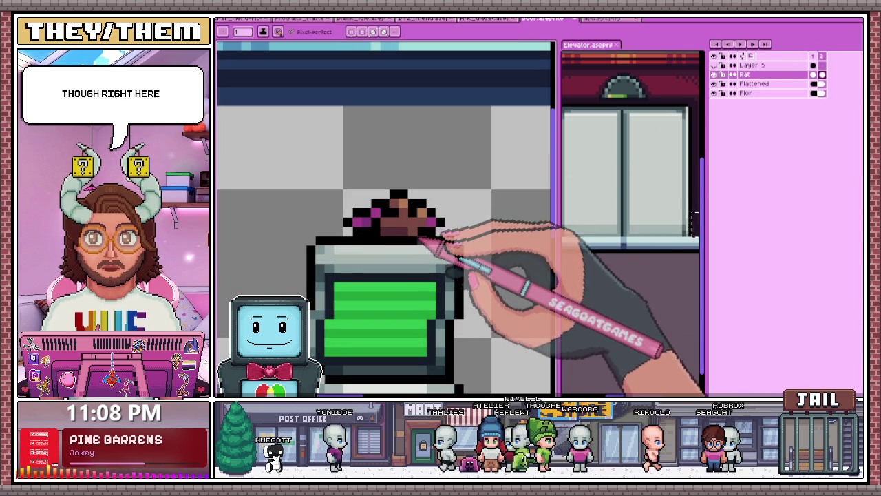
pyautogui.scroll(-2, 441, 268)
pyautogui.scroll(-2, 458, 227)
pyautogui.scroll(2, 444, 261)
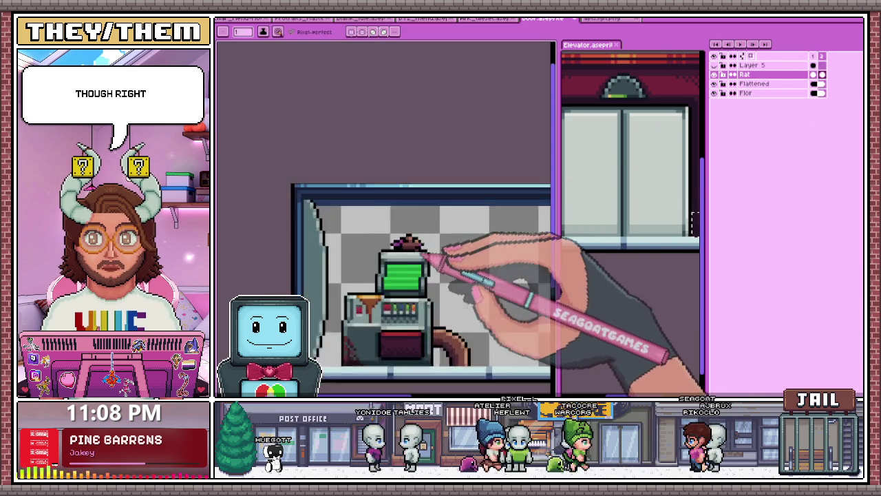
pyautogui.scroll(1, 406, 248)
pyautogui.scroll(1, 391, 237)
pyautogui.scroll(-1, 392, 238)
pyautogui.scroll(1, 394, 238)
pyautogui.press('i')
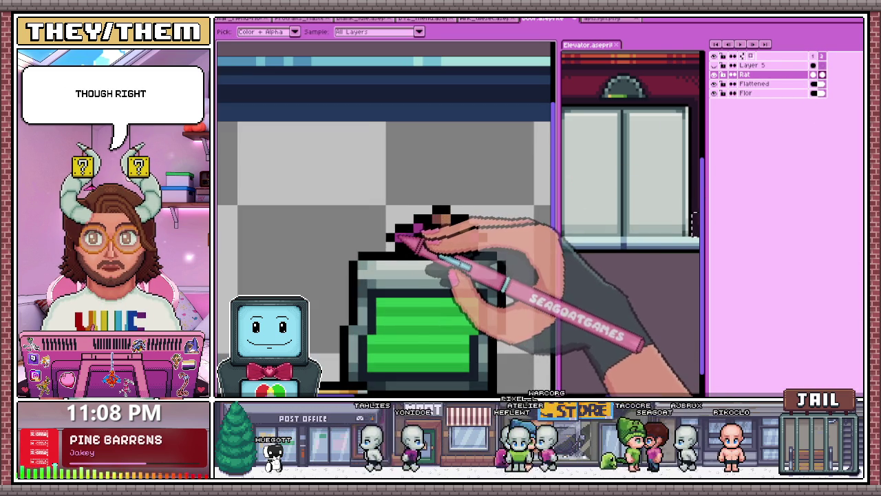
pyautogui.scroll(1, 396, 237)
pyautogui.scroll(-3, 413, 248)
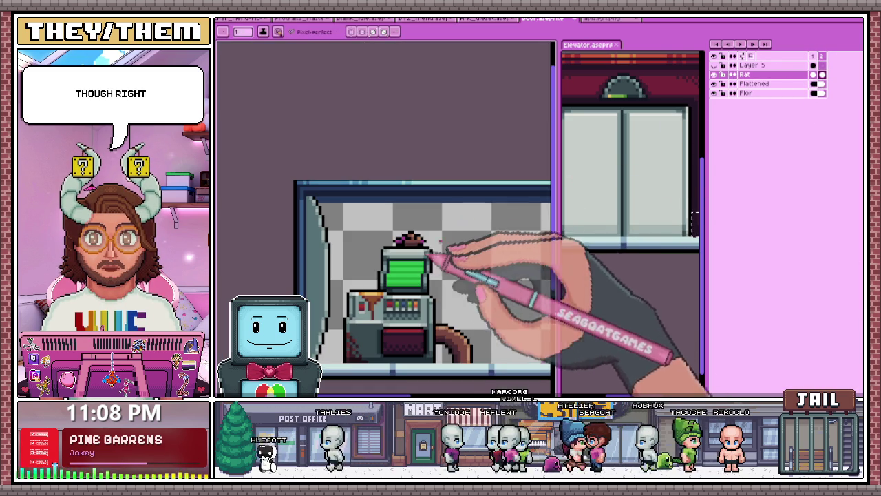
pyautogui.scroll(2, 462, 230)
pyautogui.scroll(1, 392, 258)
pyautogui.scroll(1, 413, 259)
pyautogui.press('i')
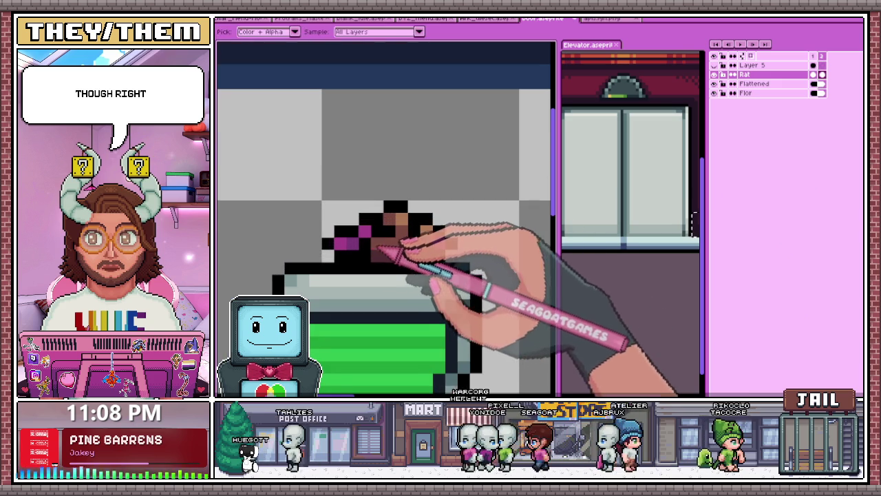
pyautogui.scroll(-1, 382, 247)
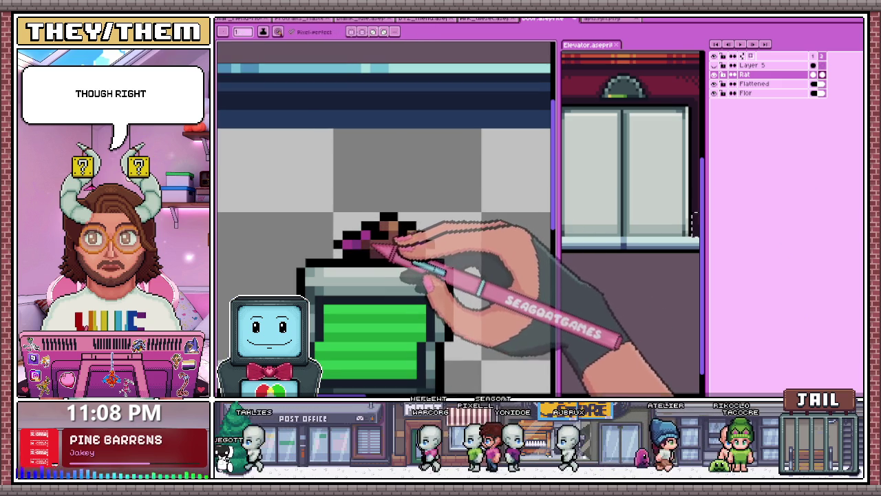
pyautogui.scroll(-3, 375, 251)
pyautogui.scroll(-1, 353, 255)
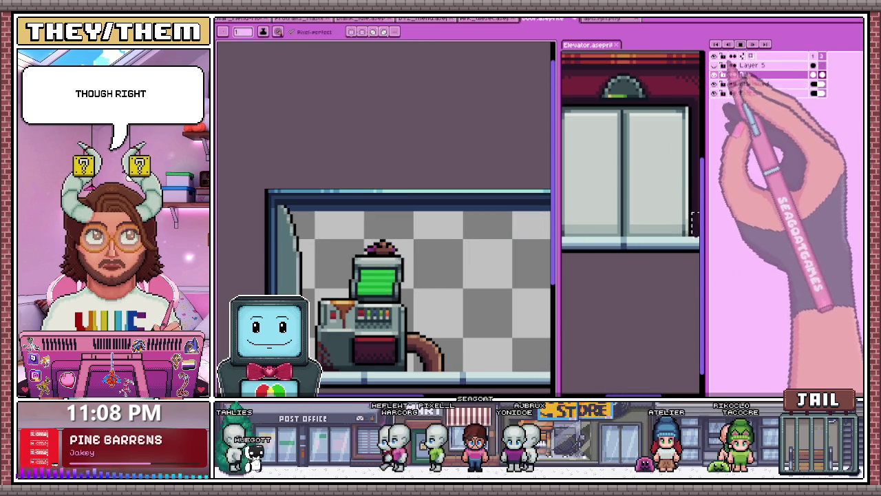
pyautogui.scroll(-2, 433, 265)
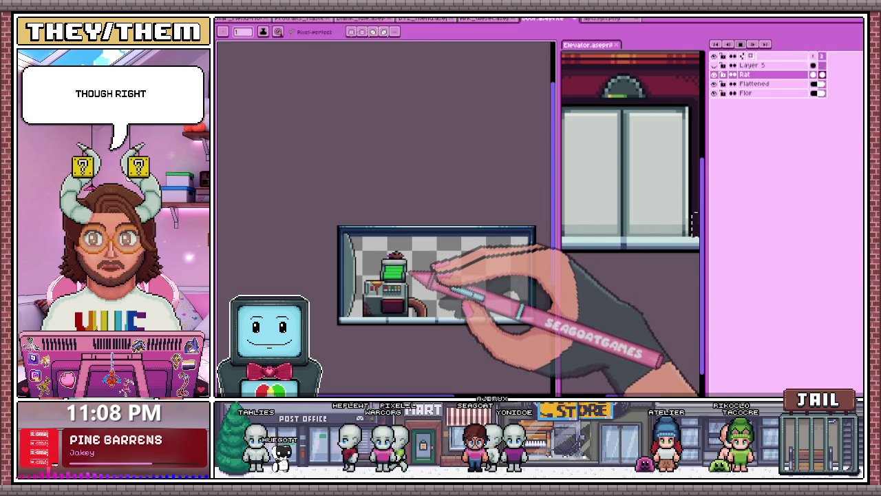
pyautogui.scroll(1, 434, 282)
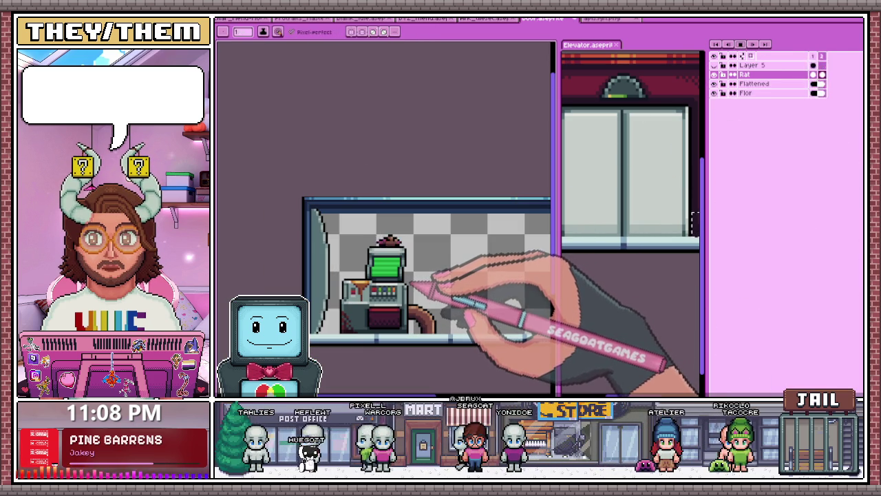
pyautogui.scroll(1, 407, 241)
pyautogui.scroll(1, 385, 234)
# Go to frame 2 and switch to the Rectangular Marquee for the tail.
pyautogui.click(821, 55)
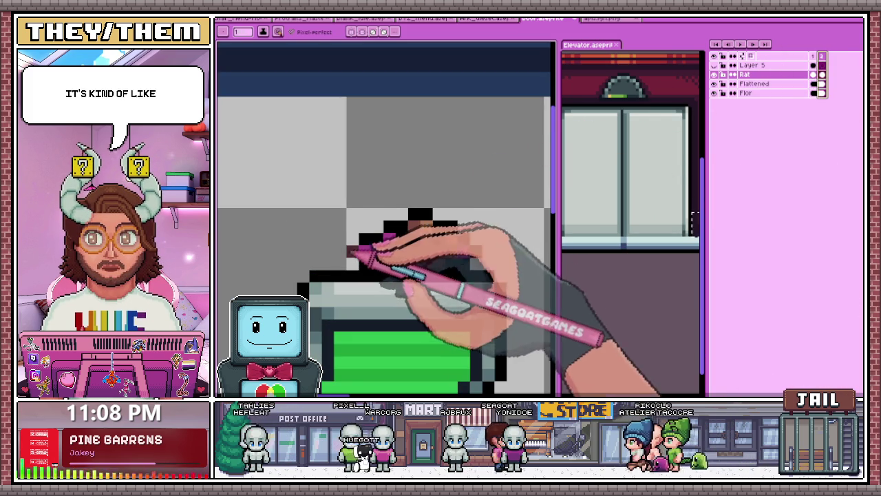
pyautogui.scroll(1, 352, 250)
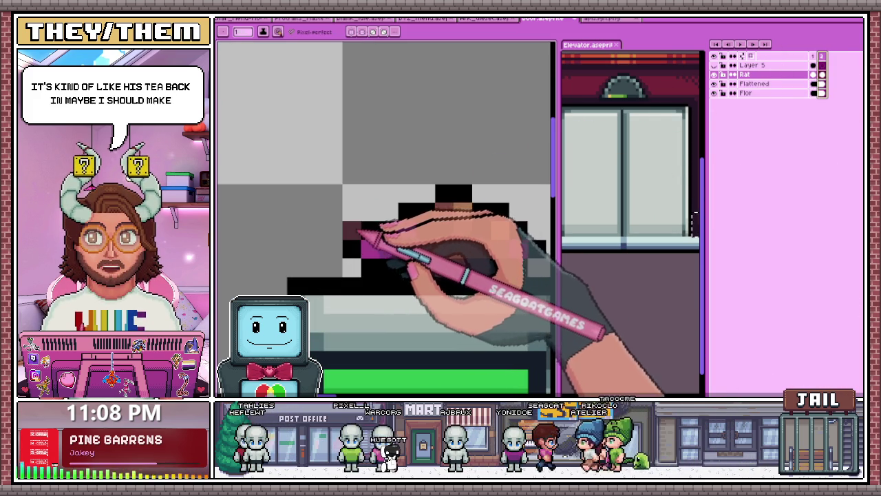
pyautogui.press('m')
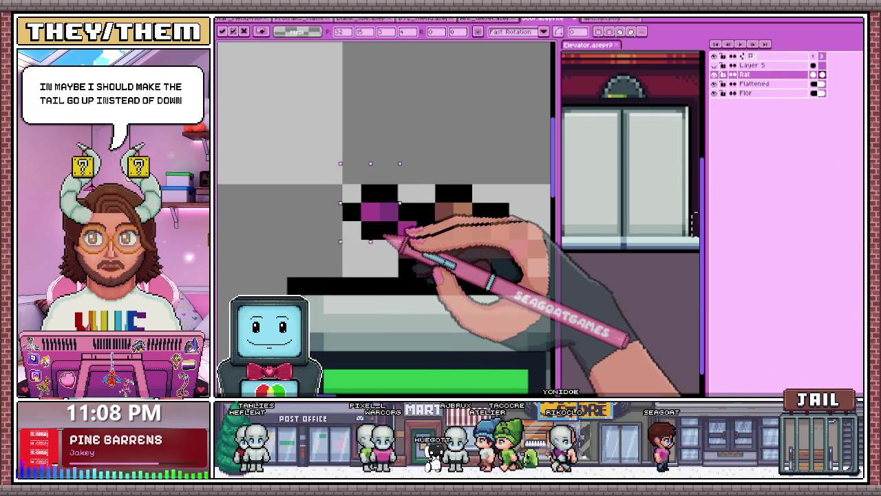
# Move the selected tail pixels up-left so the magenta tail rises diagonally from the rat.
pyautogui.click(399, 184)
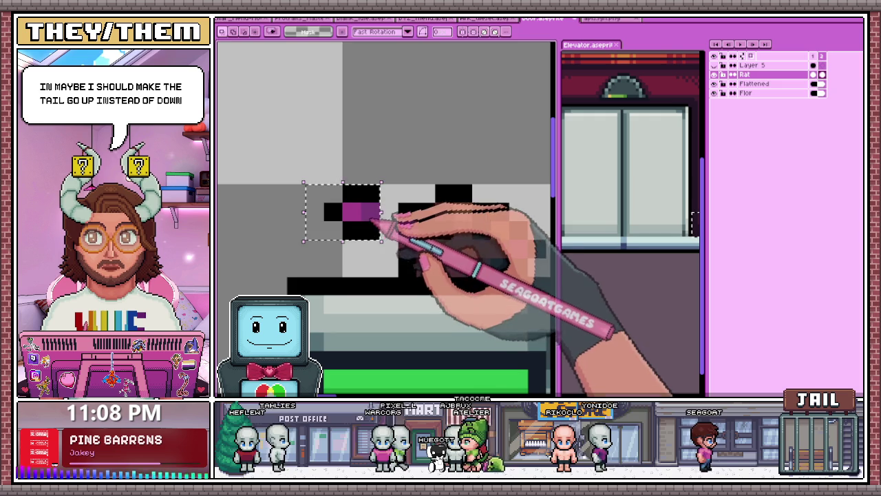
pyautogui.click(425, 170)
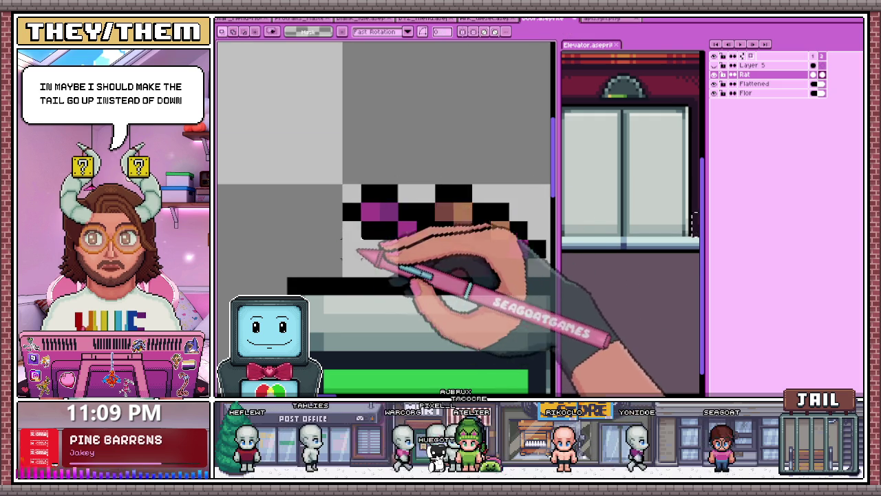
pyautogui.scroll(1, 358, 256)
pyautogui.scroll(-3, 378, 236)
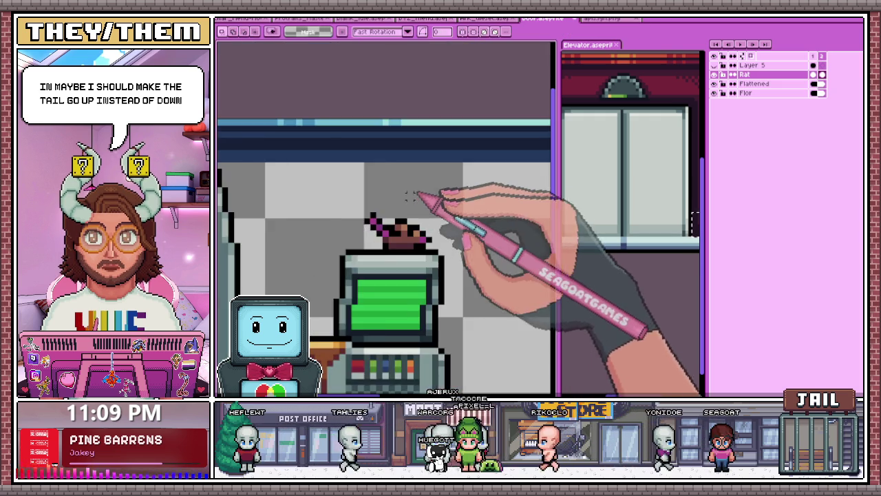
pyautogui.scroll(3, 412, 232)
pyautogui.scroll(1, 365, 216)
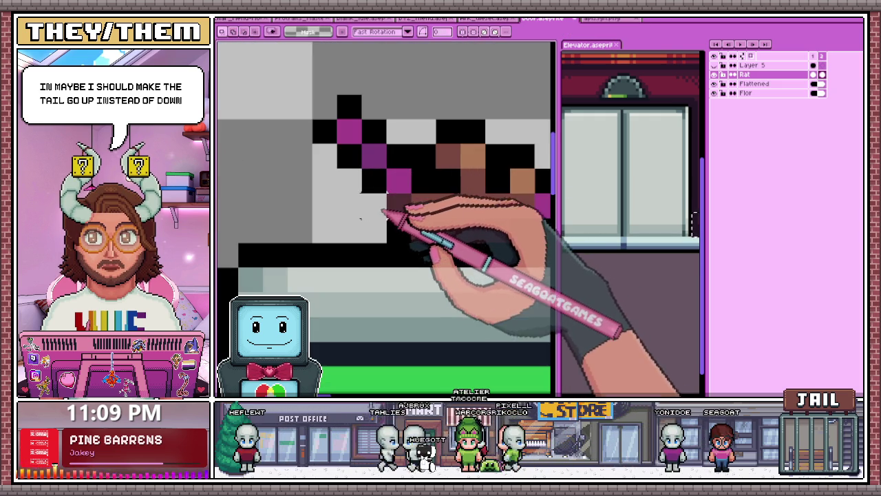
pyautogui.scroll(-1, 384, 217)
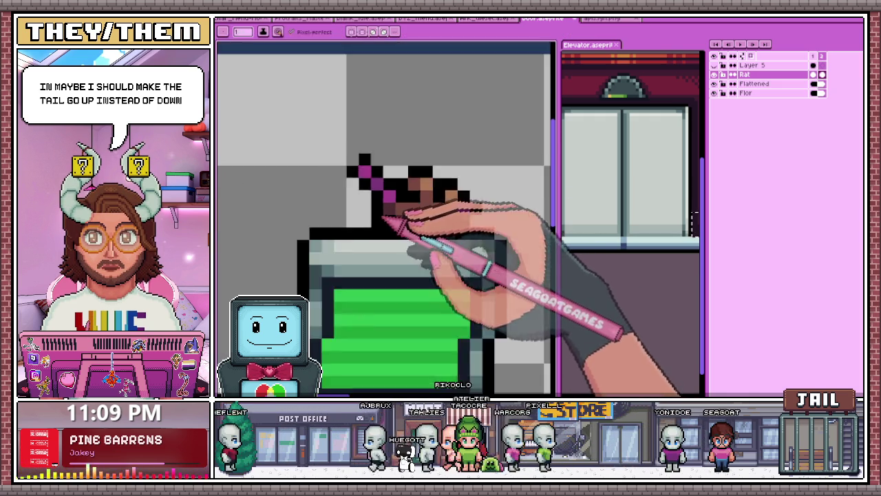
pyautogui.scroll(-1, 372, 227)
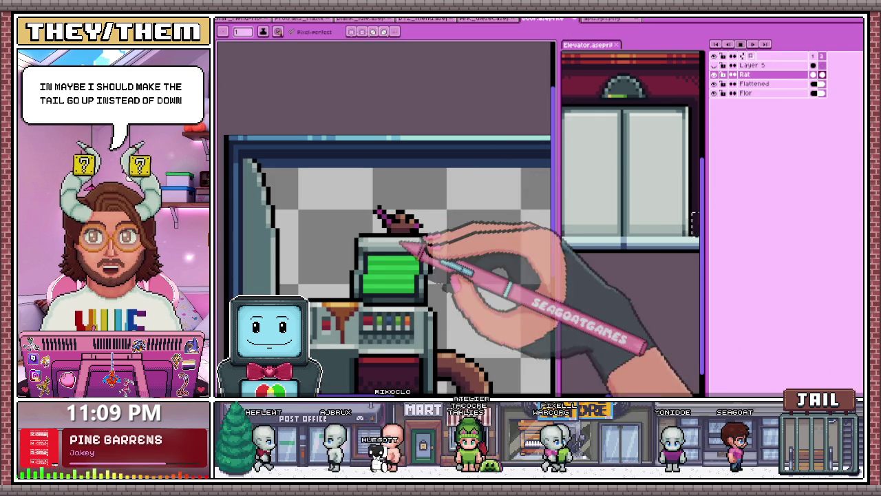
pyautogui.scroll(-1, 485, 311)
pyautogui.scroll(-1, 465, 318)
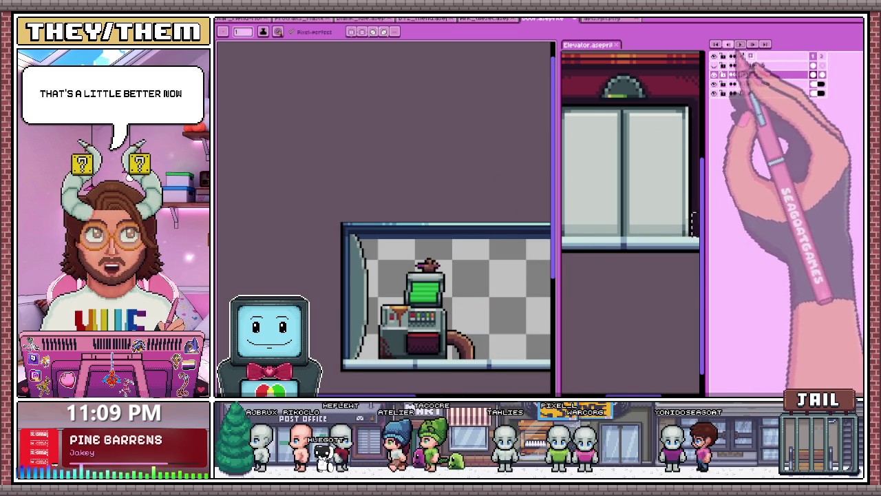
pyautogui.scroll(1, 440, 279)
pyautogui.scroll(1, 472, 226)
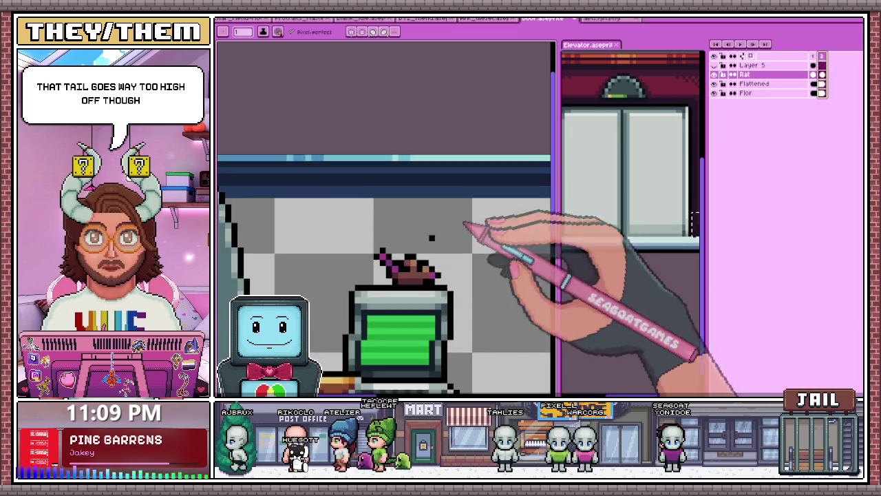
# Shift frame 2's raised tail lower, commit it by viewing frame 1, then reselect frame 2.
pyautogui.scroll(1, 396, 245)
pyautogui.scroll(2, 396, 242)
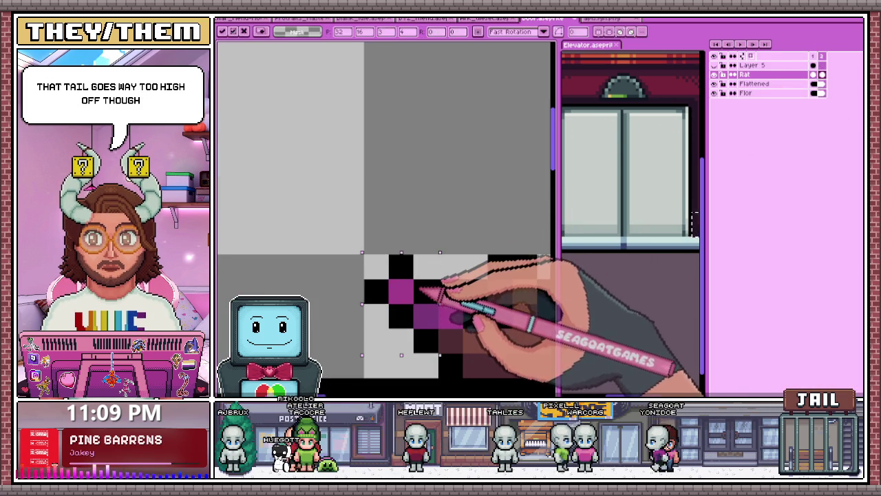
pyautogui.scroll(-2, 421, 292)
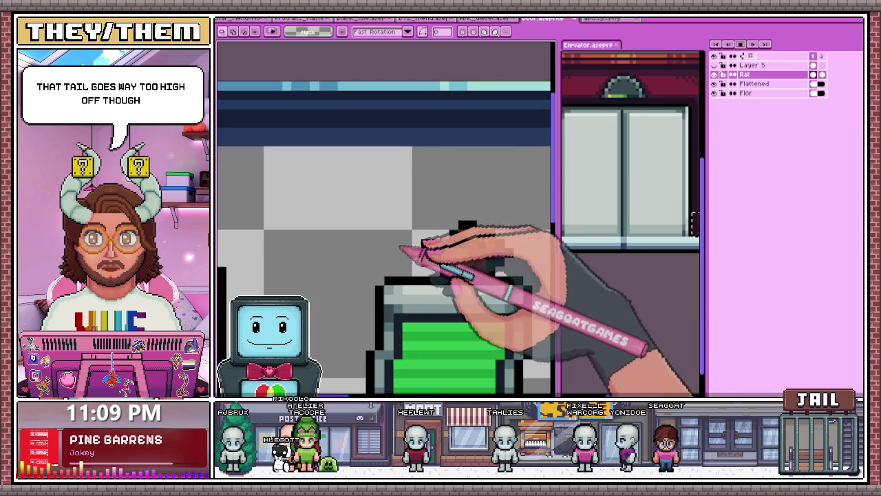
pyautogui.scroll(-2, 402, 249)
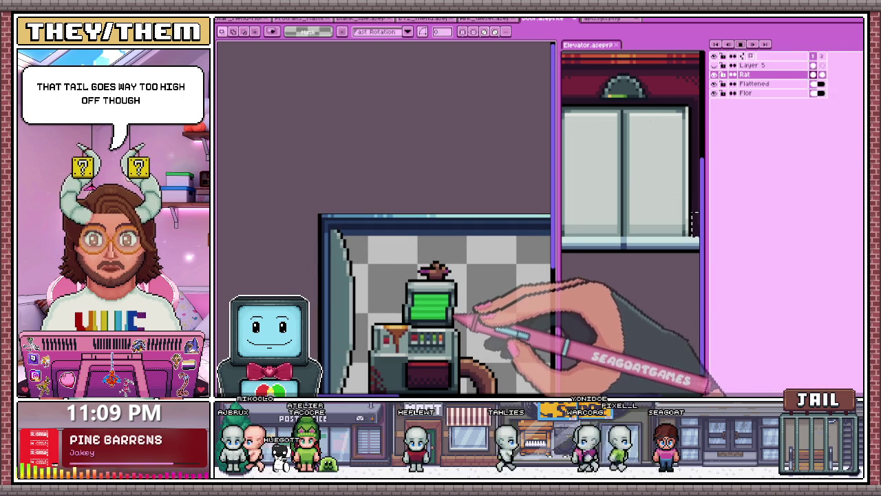
pyautogui.scroll(2, 433, 275)
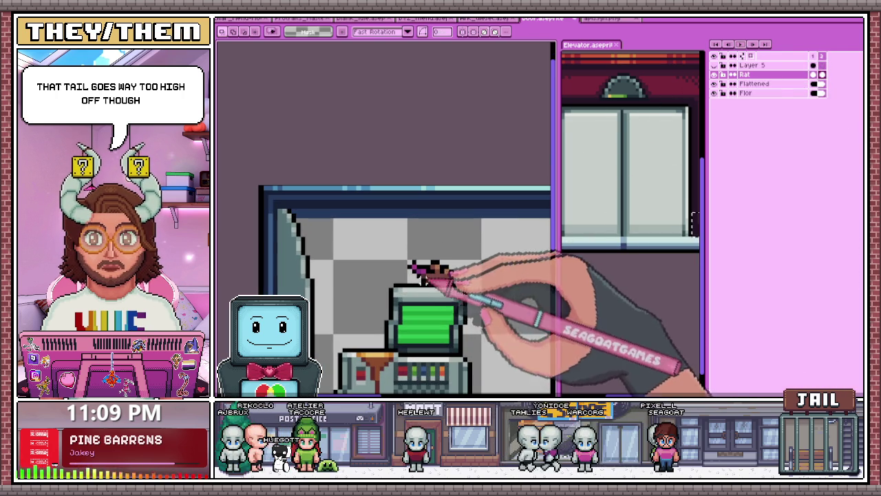
pyautogui.scroll(2, 418, 262)
pyautogui.scroll(-2, 383, 246)
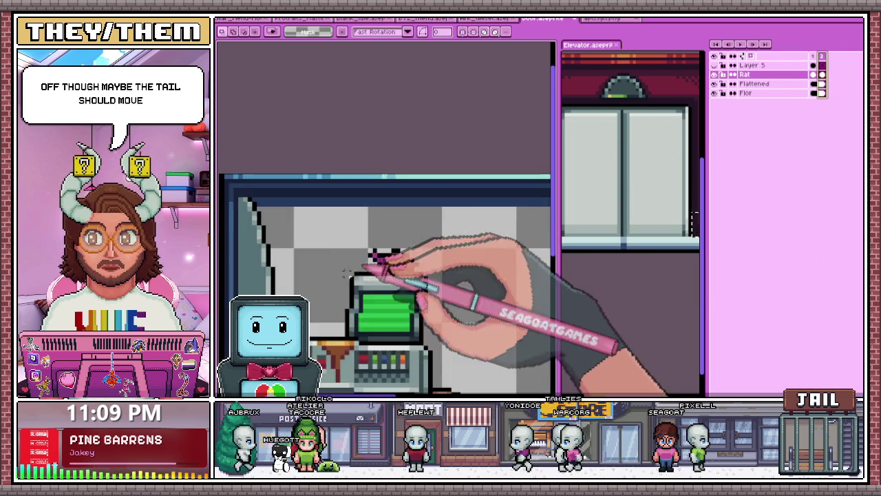
pyautogui.scroll(3, 386, 237)
pyautogui.scroll(-2, 396, 234)
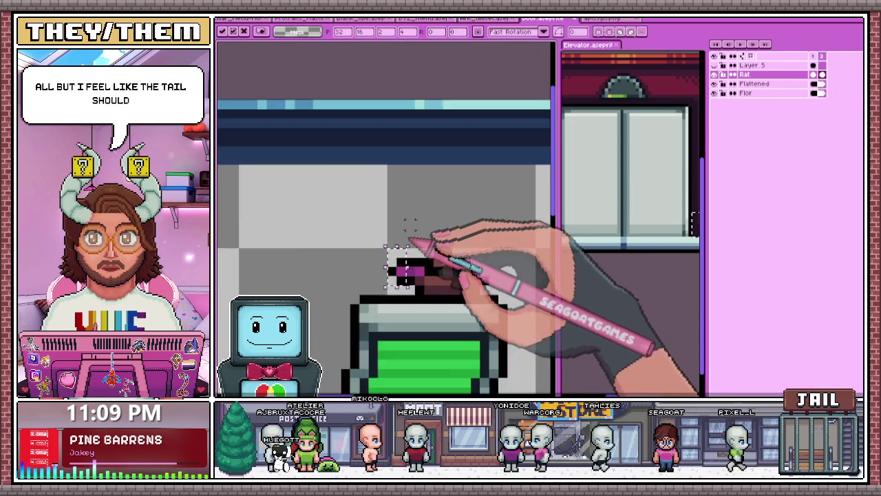
pyautogui.scroll(-2, 406, 241)
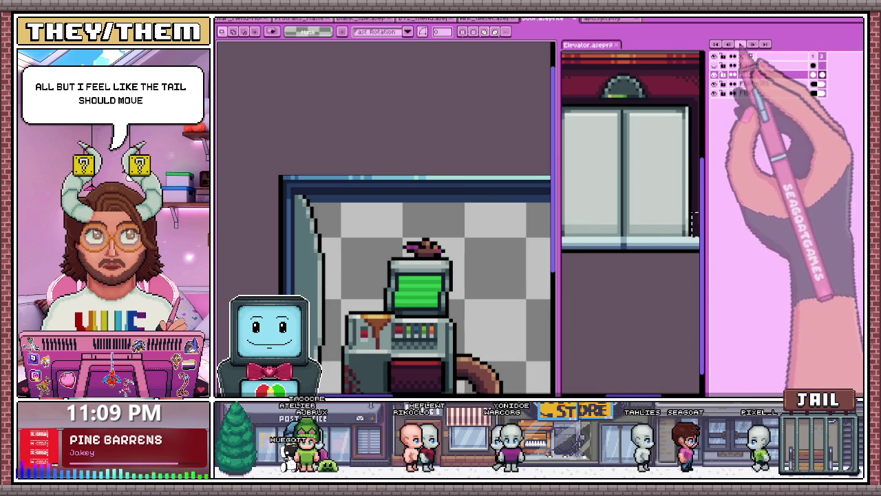
pyautogui.click(813, 55)
pyautogui.scroll(-2, 518, 180)
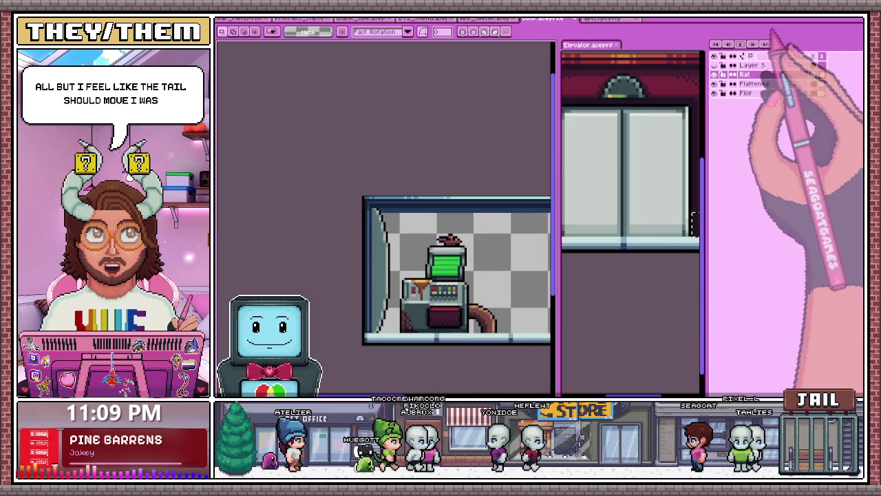
pyautogui.click(821, 58)
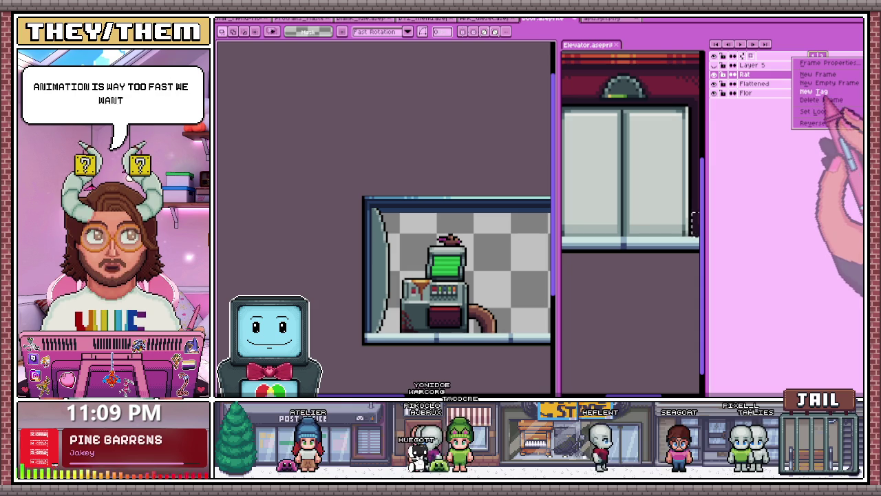
# Remove the accidental third frame and set the frame duration to 1000 ms.
pyautogui.click(819, 74)
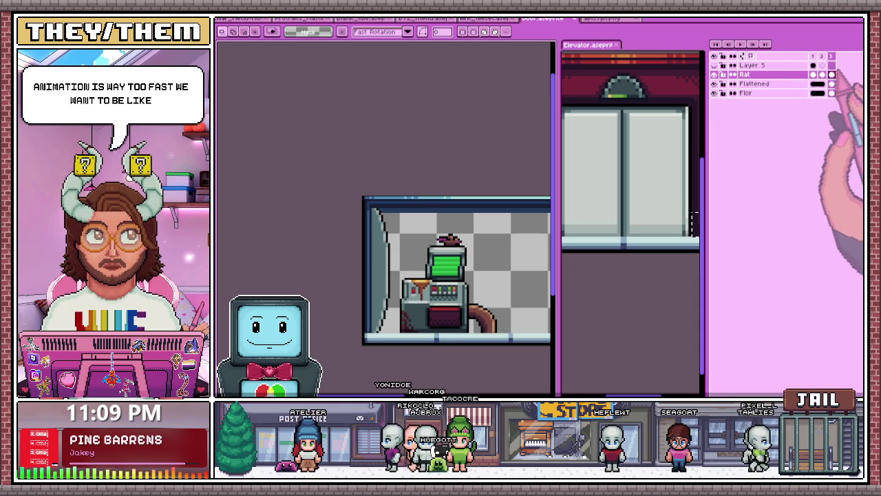
pyautogui.click(821, 57)
pyautogui.click(811, 99)
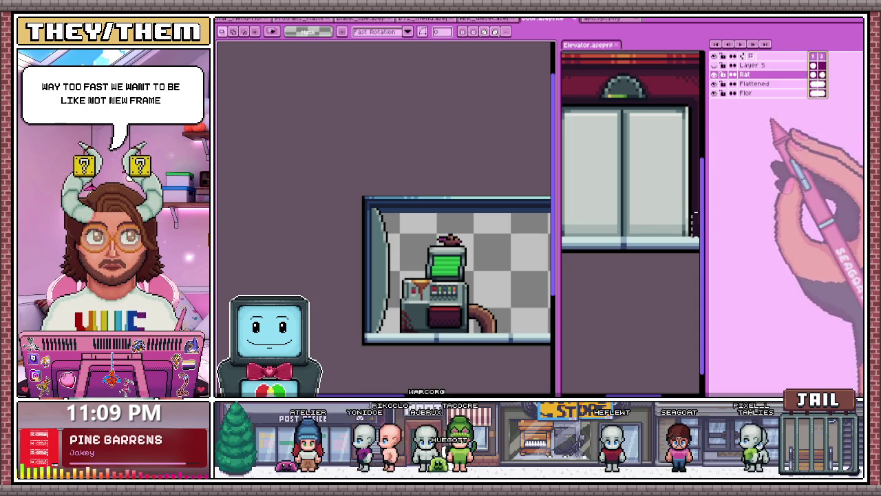
pyautogui.click(827, 63)
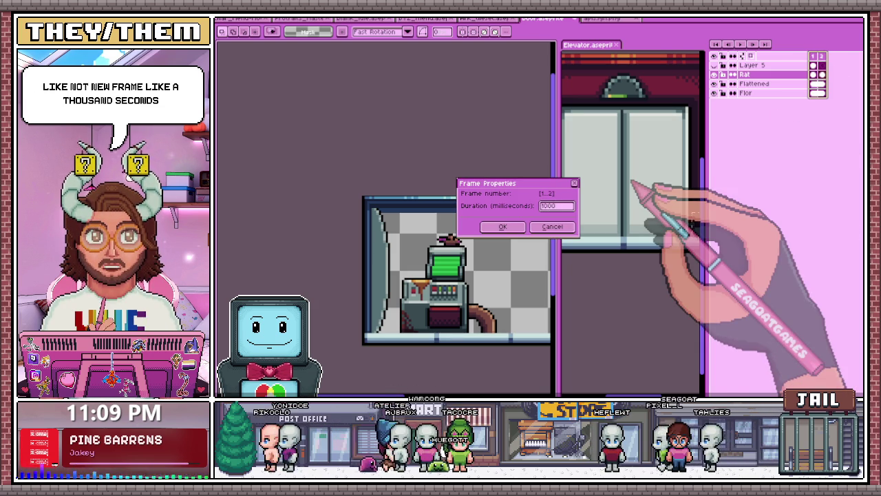
pyautogui.click(502, 227)
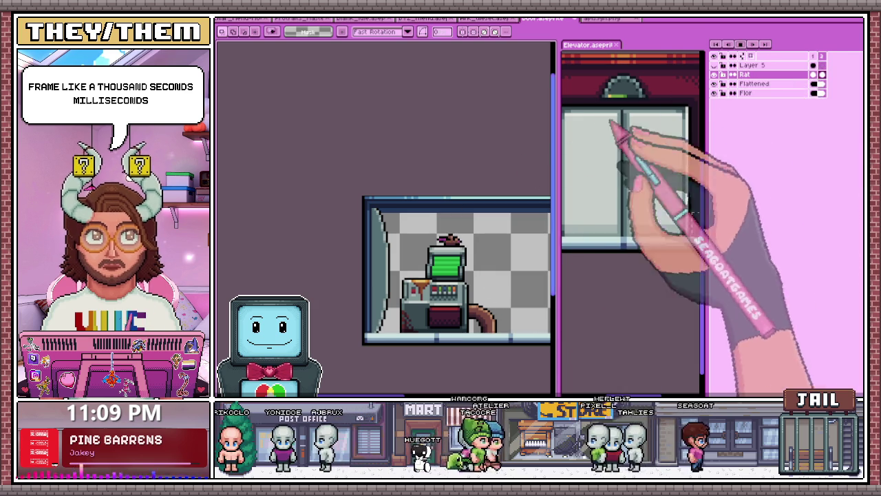
# Select the Rat layer's frame 2 cel and nudge the rat down one pixel.
pyautogui.scroll(1, 492, 295)
pyautogui.scroll(-1, 488, 298)
pyautogui.scroll(-1, 482, 329)
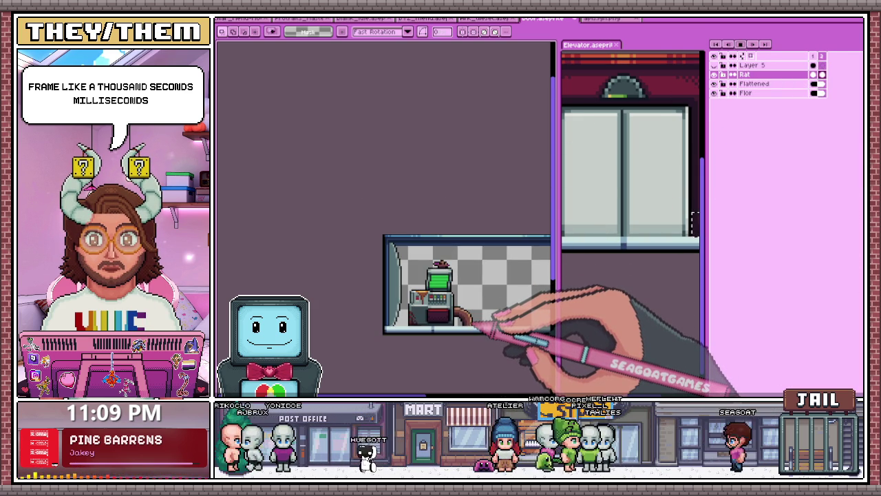
pyautogui.scroll(2, 482, 329)
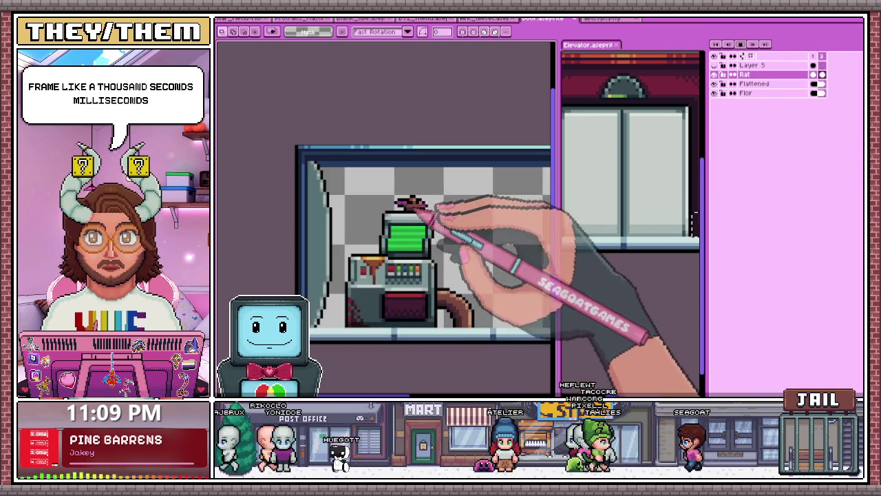
pyautogui.scroll(1, 413, 200)
pyautogui.click(822, 73)
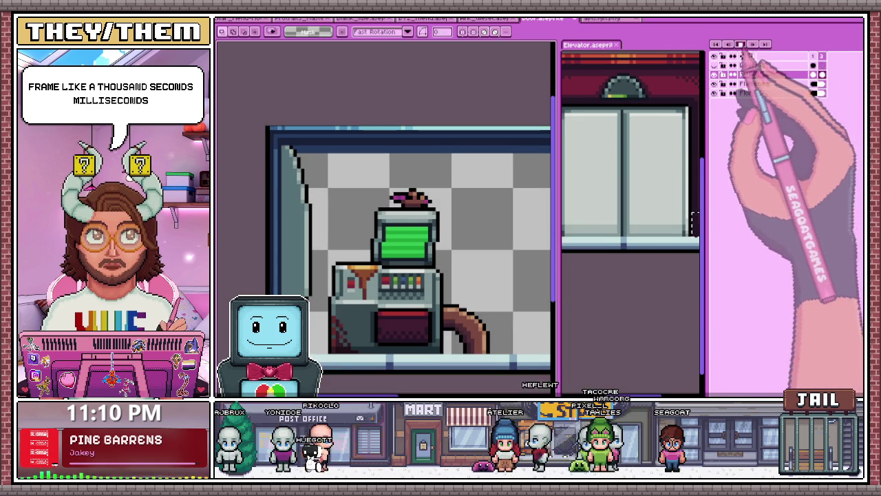
pyautogui.scroll(1, 403, 187)
pyautogui.scroll(1, 393, 181)
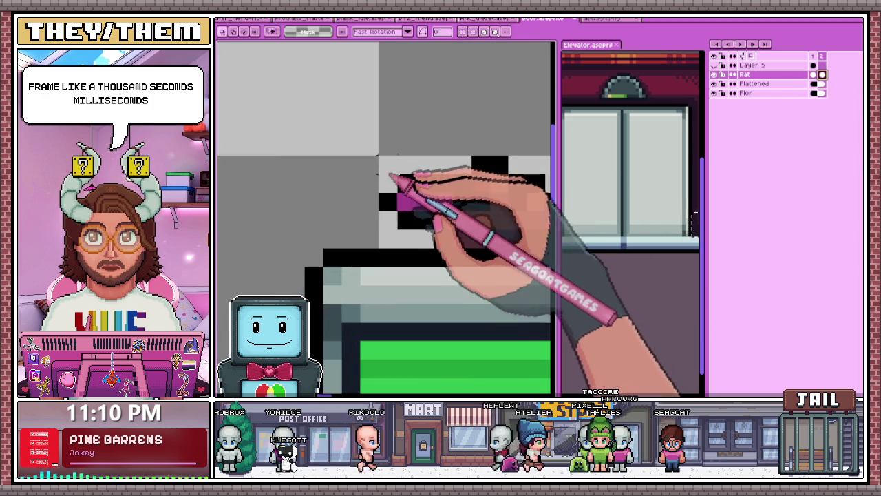
pyautogui.moveTo(377, 172); pyautogui.dragTo(454, 231)
pyautogui.press('Down')
# Inspect the nudged rat pose, then add another animation frame.
pyautogui.scroll(-3, 454, 204)
pyautogui.scroll(-1, 454, 204)
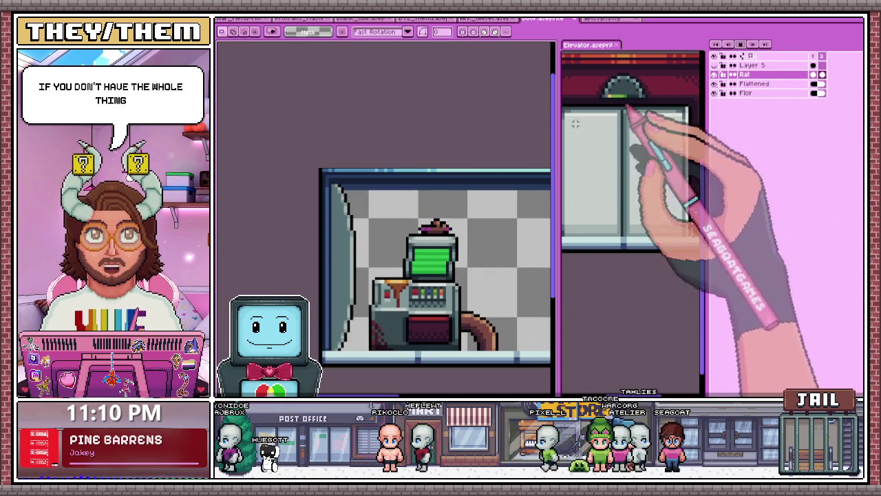
pyautogui.scroll(-1, 459, 272)
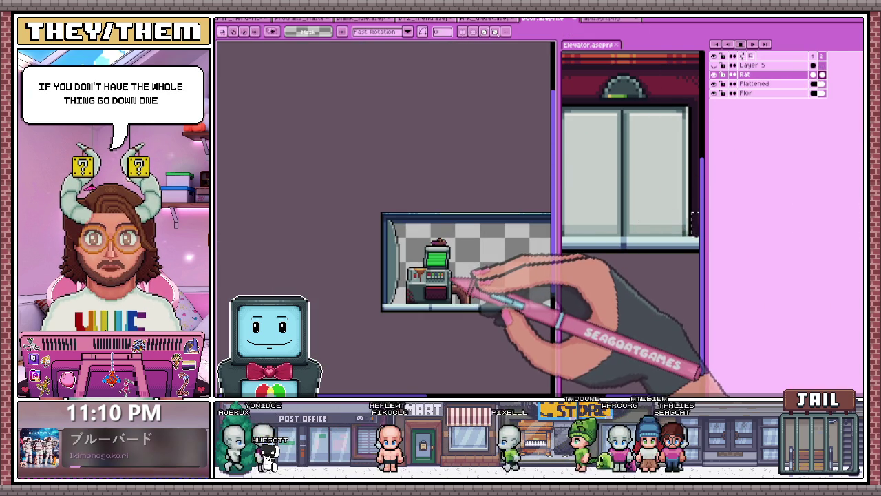
pyautogui.scroll(1, 452, 304)
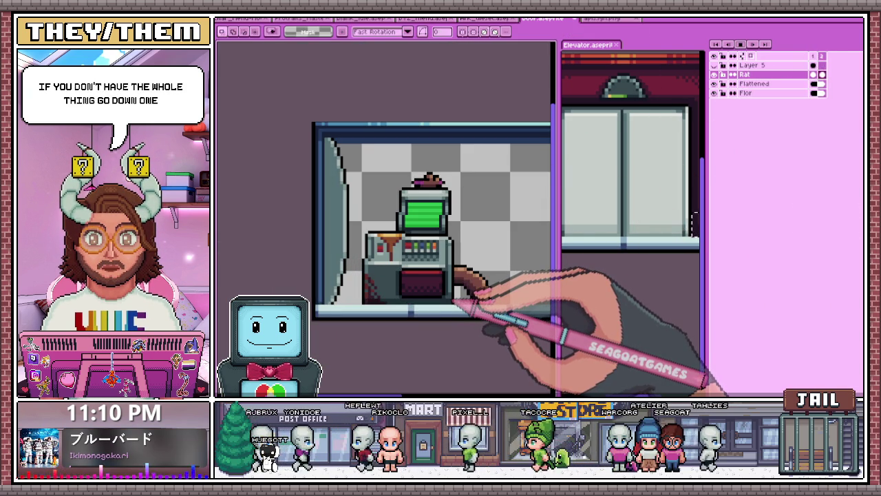
pyautogui.scroll(-1, 454, 302)
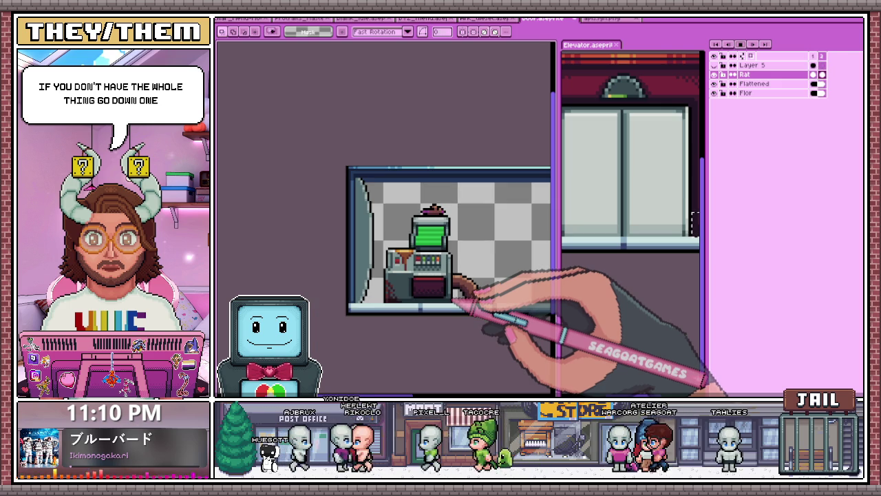
pyautogui.scroll(1, 455, 303)
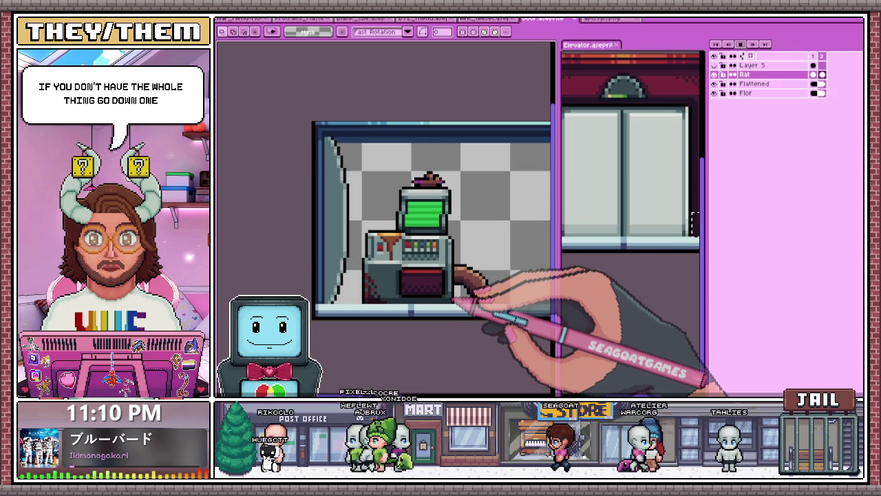
pyautogui.scroll(-2, 396, 248)
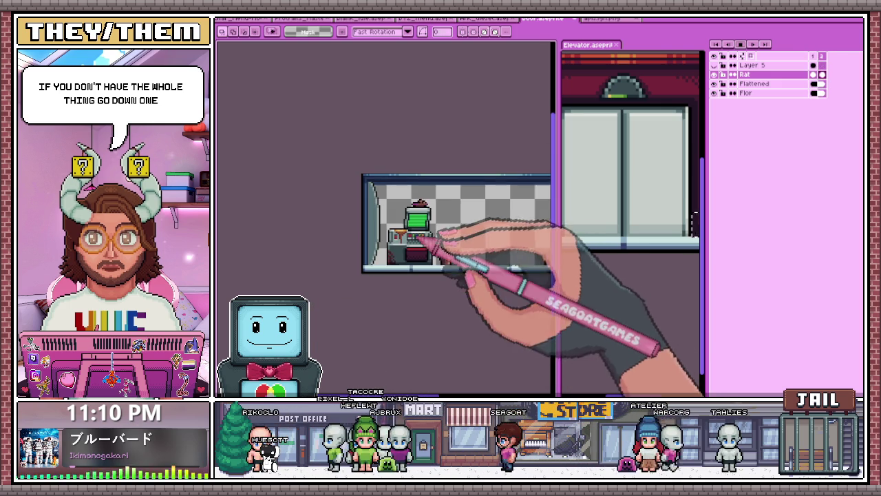
pyautogui.scroll(-1, 378, 237)
pyautogui.scroll(2, 413, 234)
pyautogui.scroll(-2, 389, 196)
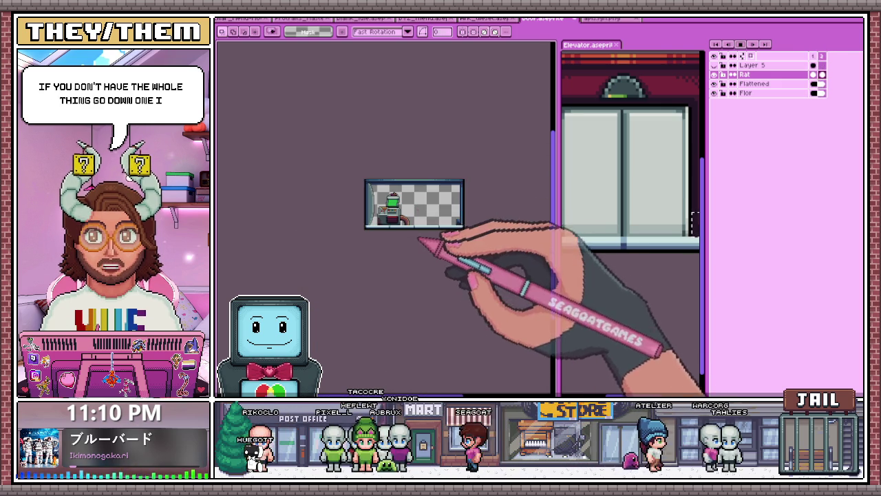
pyautogui.scroll(2, 375, 193)
pyautogui.scroll(-2, 382, 195)
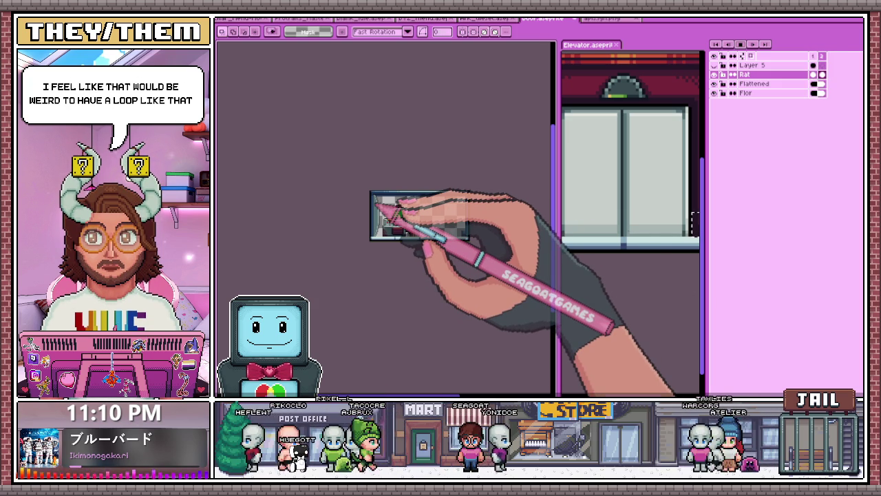
pyautogui.scroll(2, 390, 199)
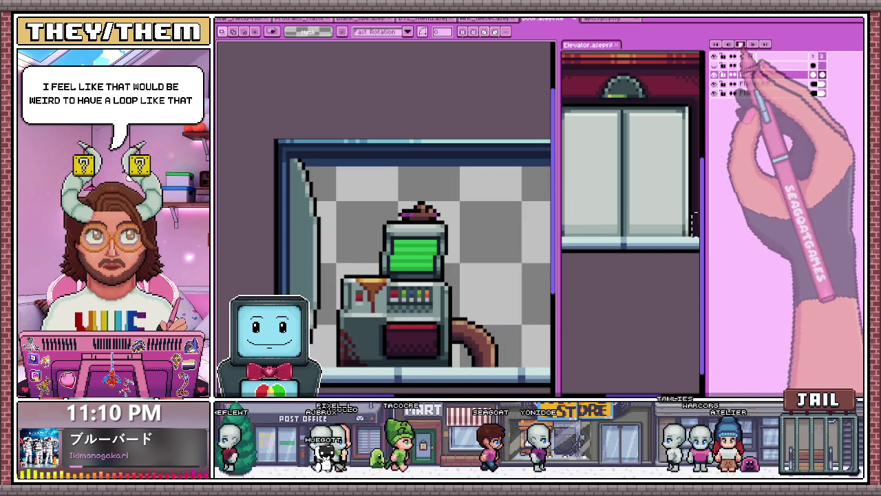
pyautogui.scroll(-2, 468, 223)
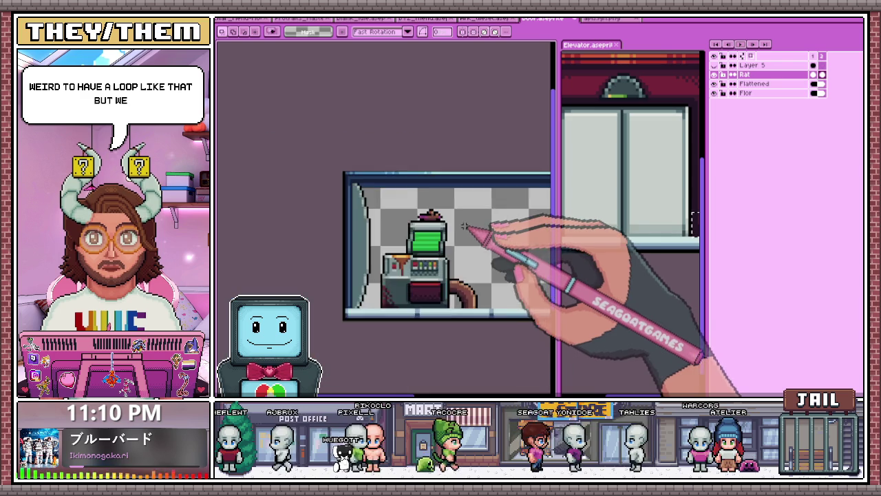
pyautogui.scroll(-3, 464, 225)
pyautogui.scroll(2, 468, 227)
pyautogui.scroll(2, 454, 229)
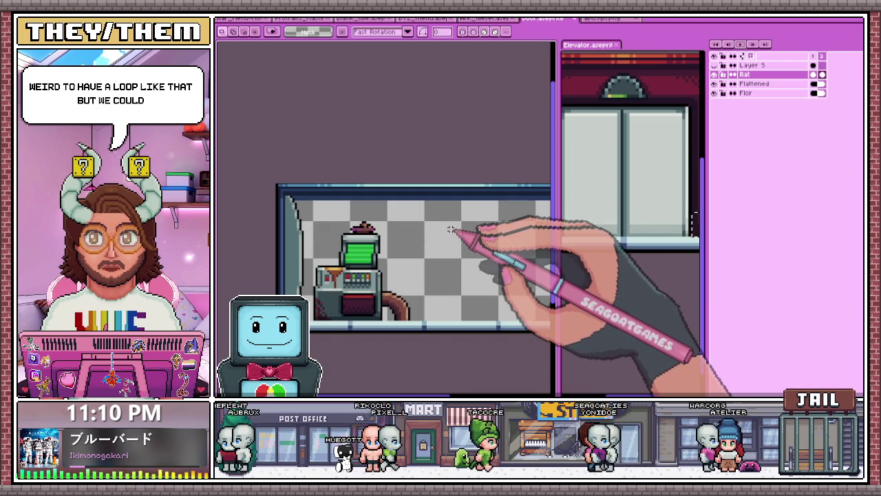
pyautogui.scroll(-1, 455, 231)
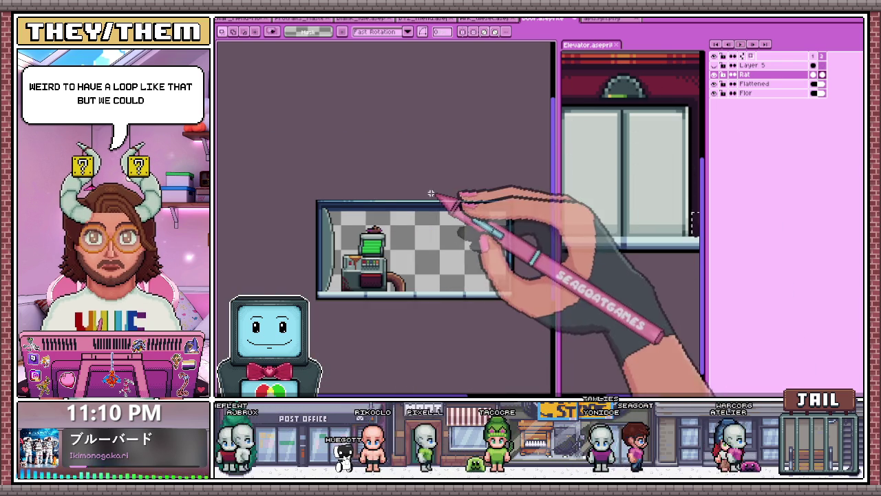
pyautogui.scroll(1, 431, 193)
pyautogui.scroll(1, 350, 245)
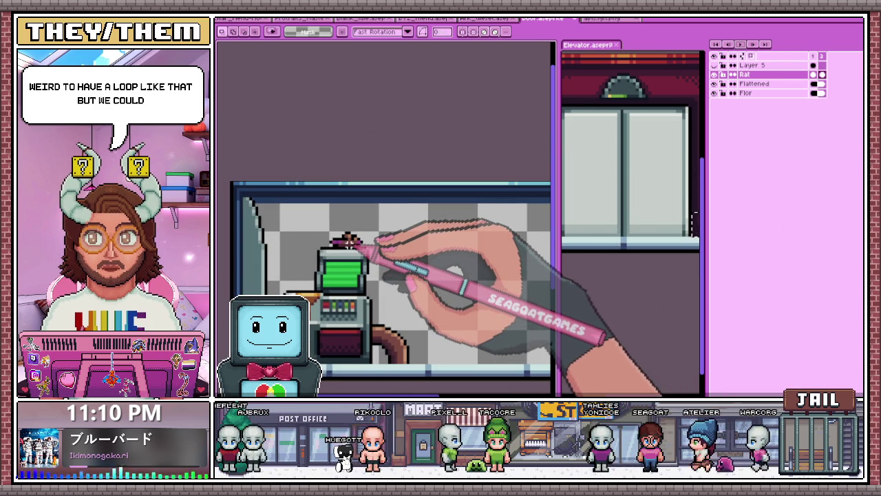
pyautogui.scroll(1, 344, 241)
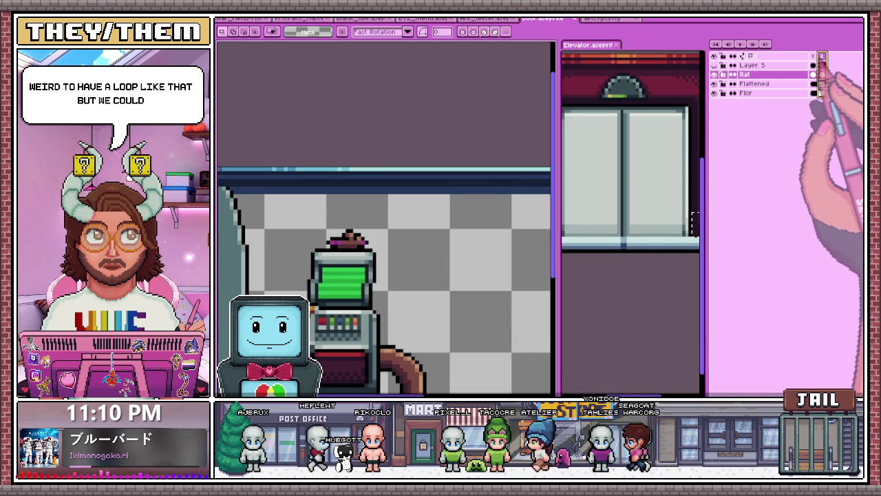
pyautogui.click(821, 57)
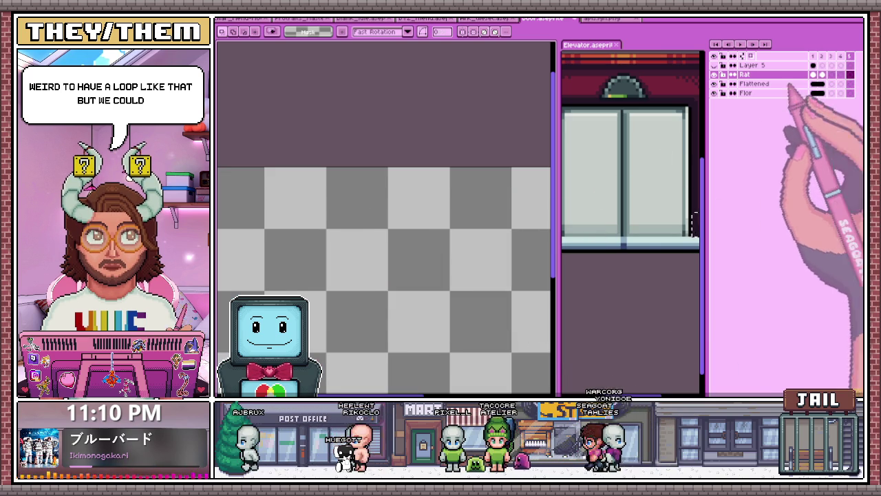
# Add another new frame and inspect the Flattened layer's frame 2 cel properties.
pyautogui.hotkey('alt', 'n')
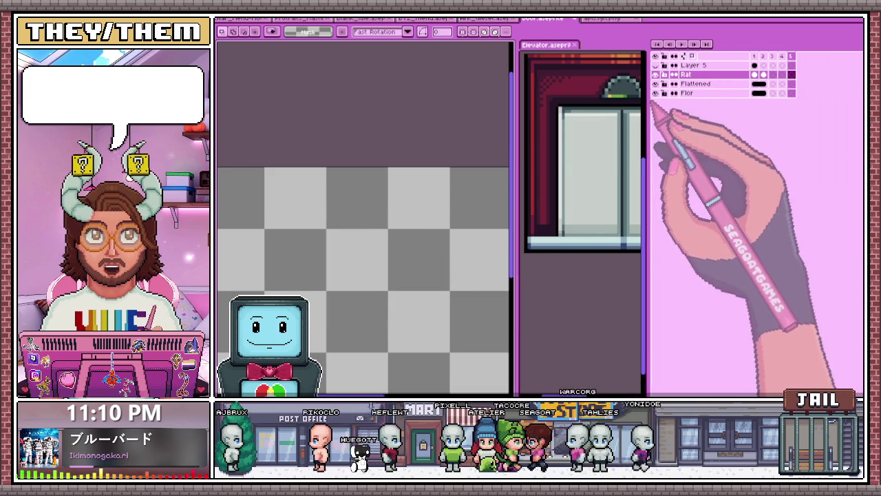
pyautogui.scroll(-4, 350, 138)
pyautogui.press('i')
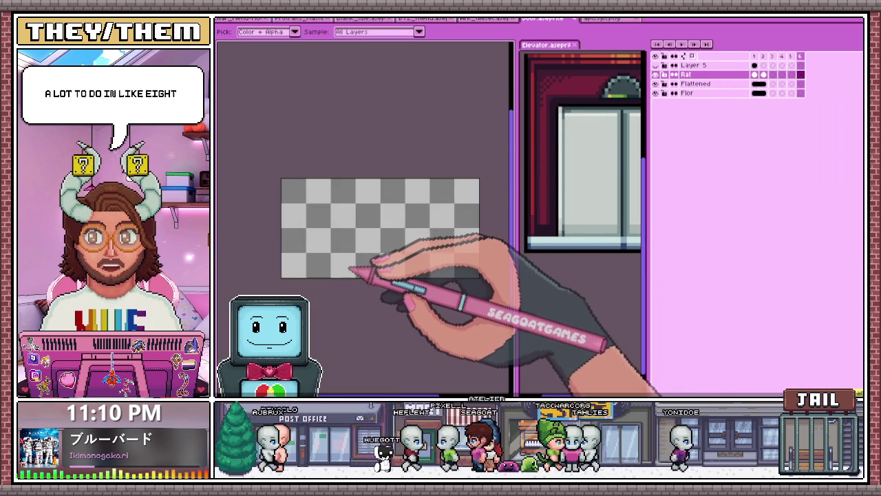
pyautogui.click(763, 84)
pyautogui.doubleClick(755, 83)
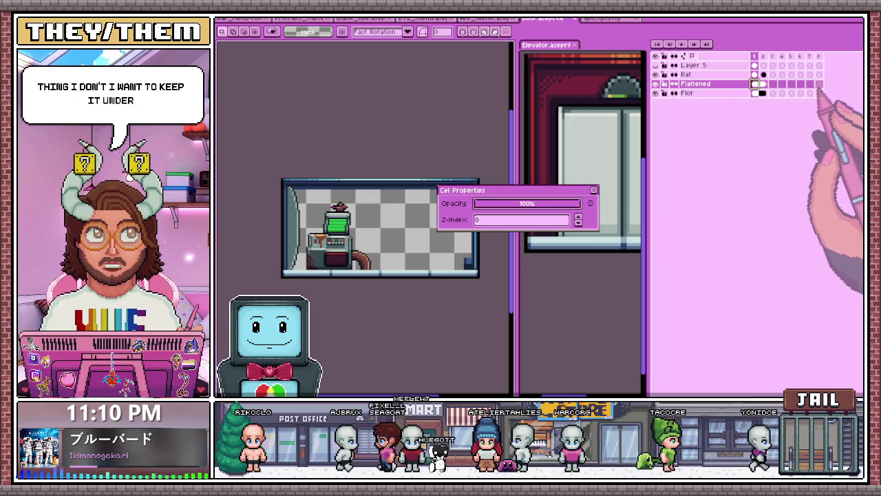
pyautogui.click(593, 190)
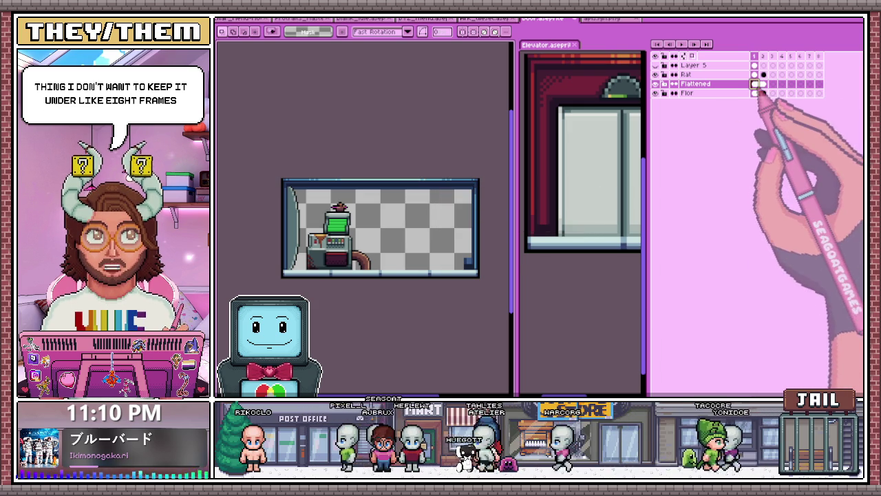
# Link the Flattened cels from frame 2 through frame 8 into one shared cel.
pyautogui.click(763, 83)
pyautogui.moveTo(772, 83); pyautogui.dragTo(819, 83)
pyautogui.rightClick(777, 86)
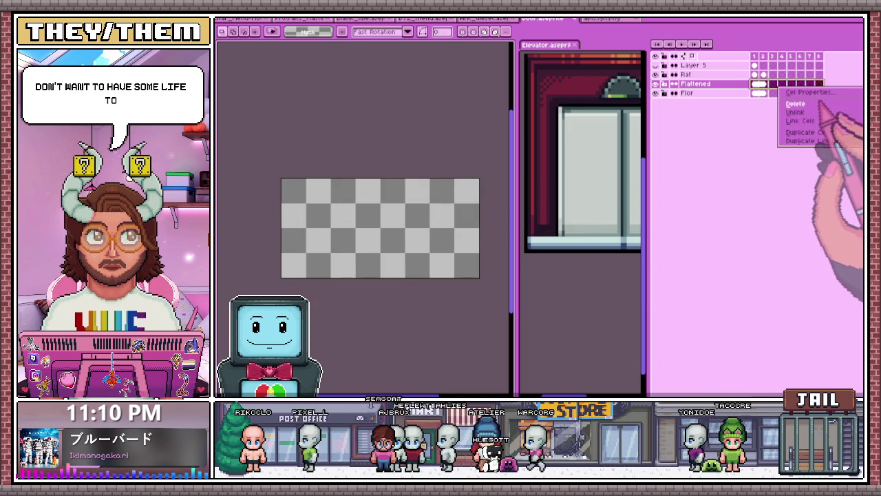
pyautogui.click(802, 120)
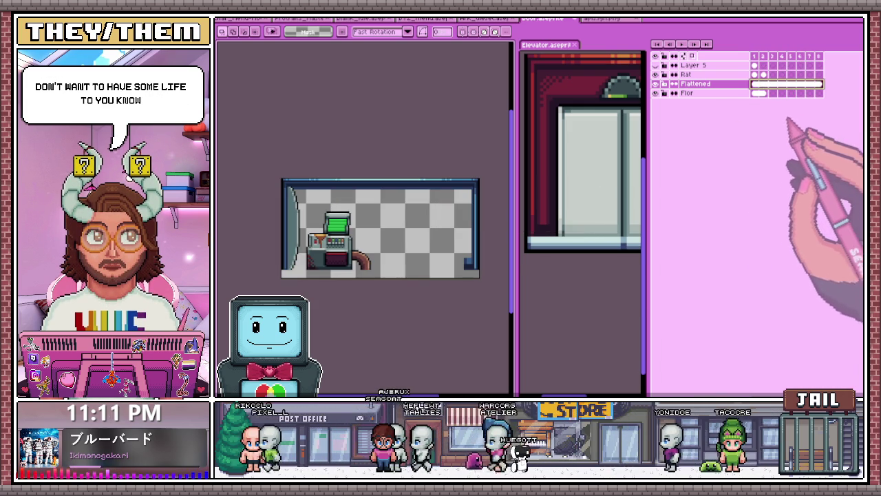
pyautogui.click(687, 93)
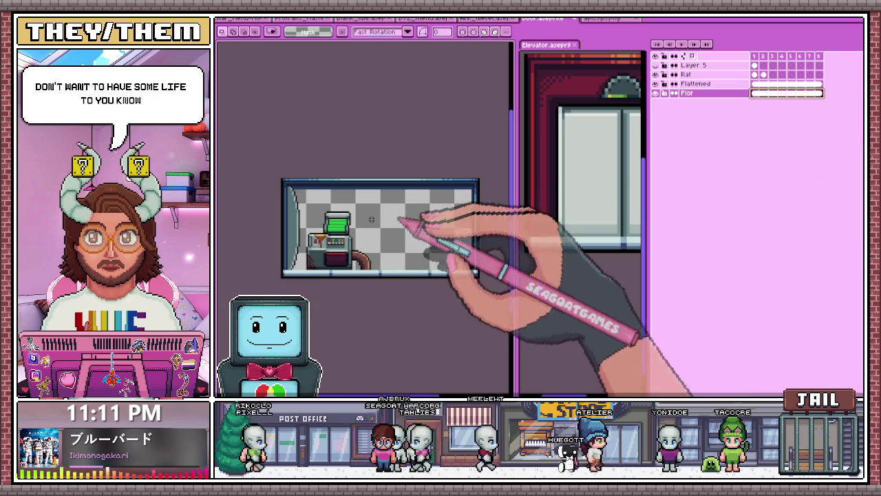
# Return to frame 1 in the timeline so the rat on the monitor is visible.
pyautogui.scroll(1, 379, 241)
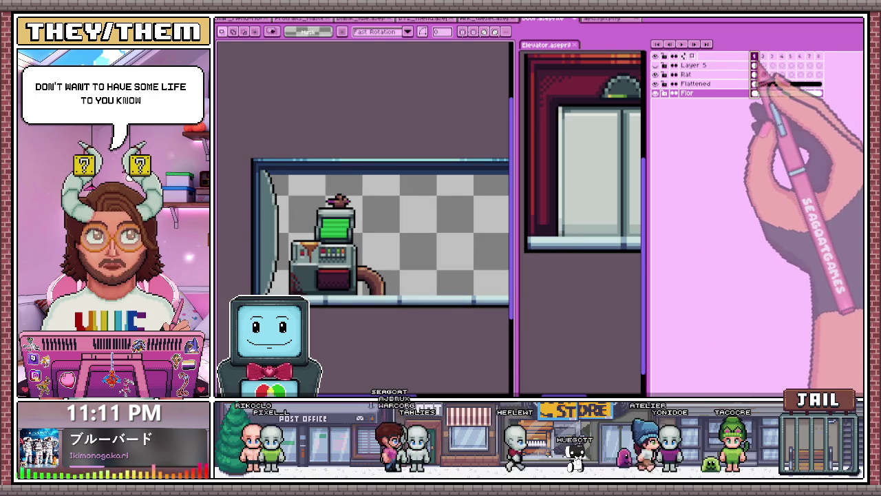
pyautogui.click(757, 83)
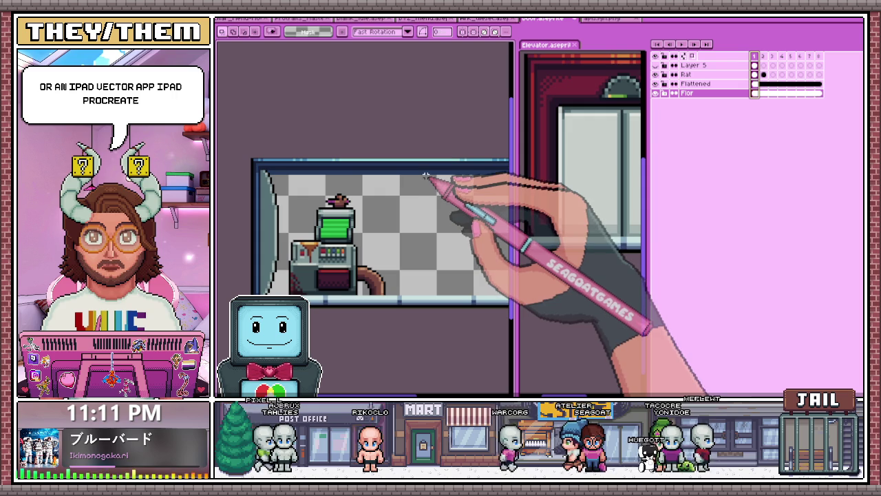
pyautogui.scroll(-1, 413, 206)
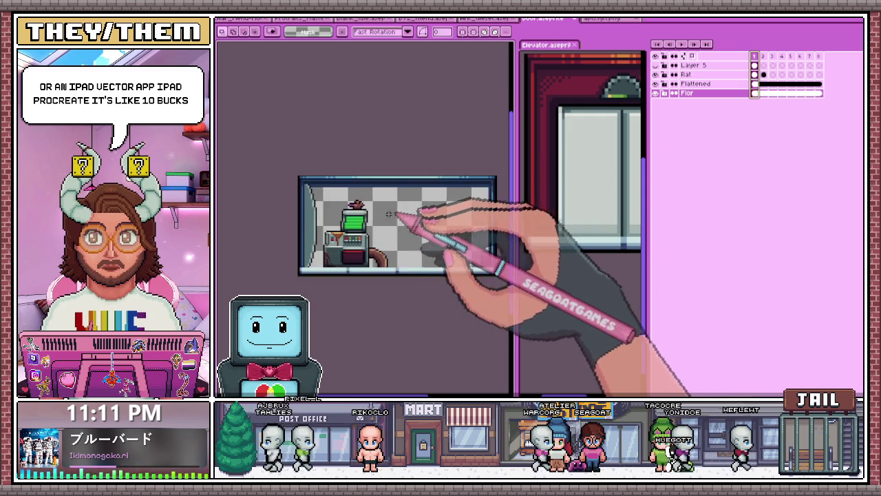
pyautogui.scroll(1, 399, 206)
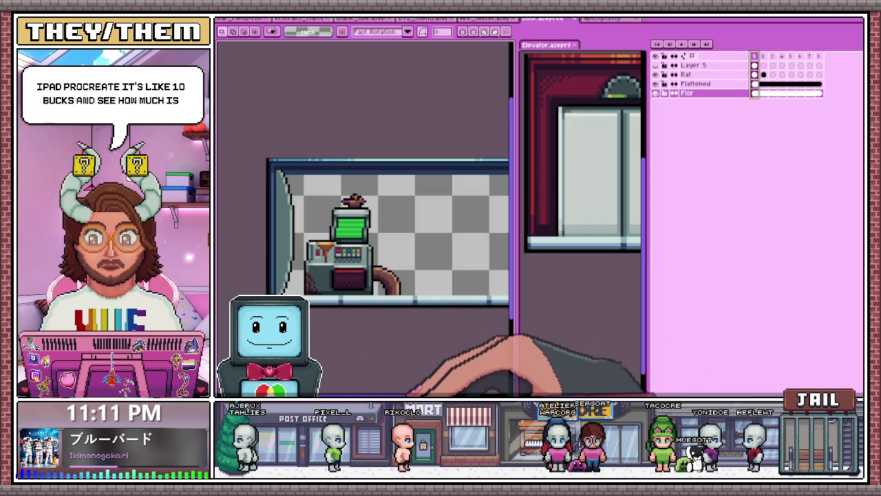
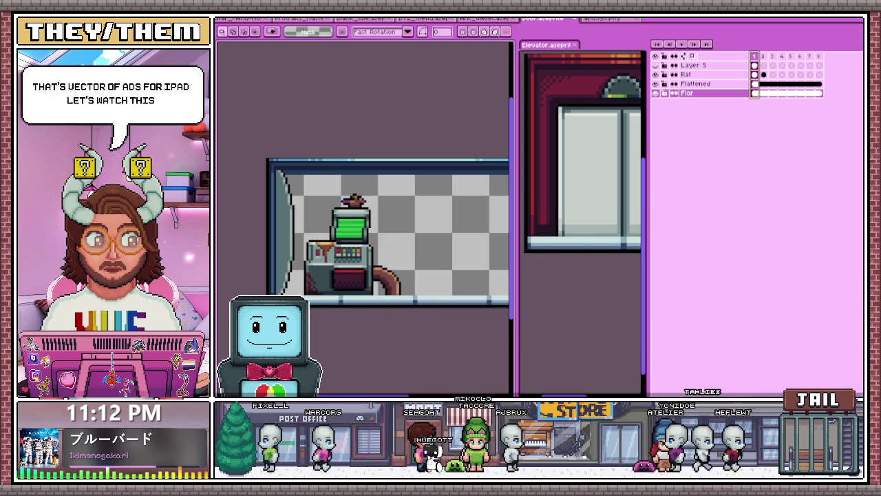
# Switch from the elevator sprite to the browser's drawing-apps comparison video.
pyautogui.hotkey('alt', 'Tab')
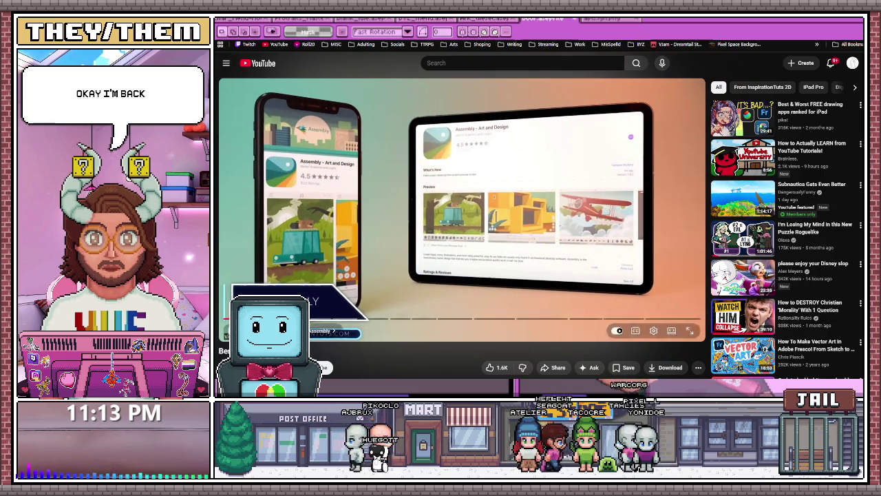
# Skip through the reaper, puppy and sewing-pattern chapters and pause on the Affinity Designer skull.
pyautogui.click(541, 265)
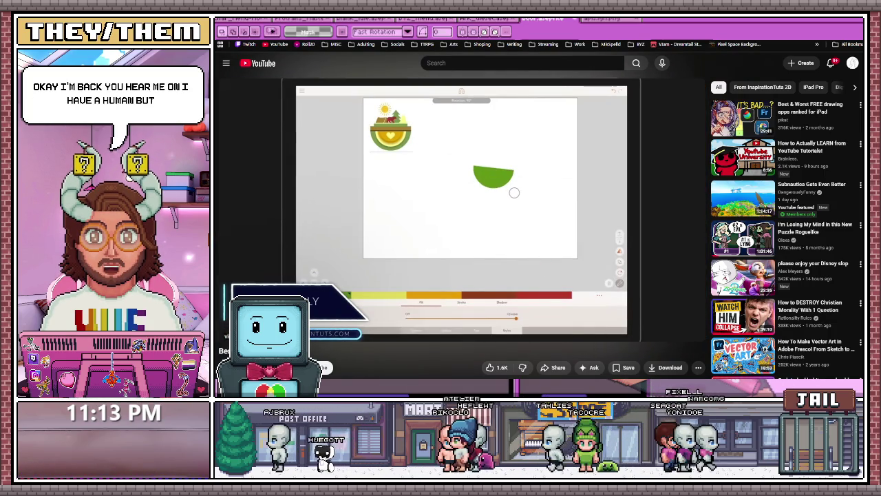
pyautogui.click(472, 224)
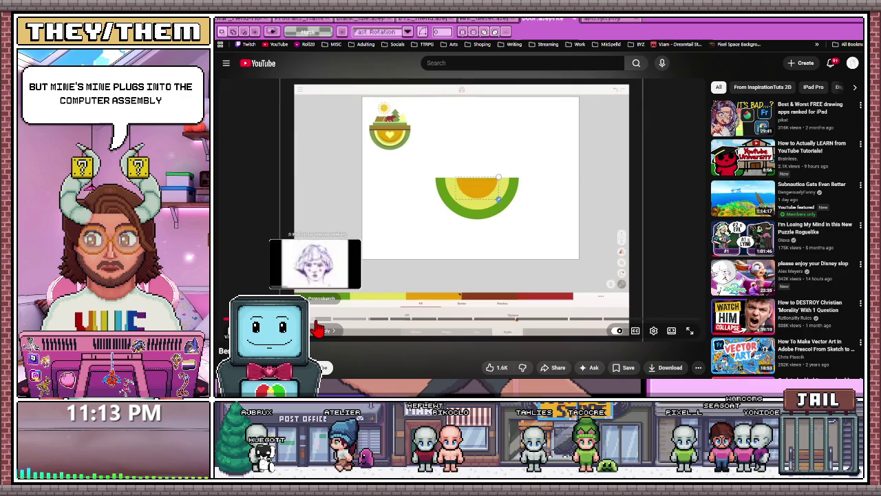
pyautogui.click(313, 319)
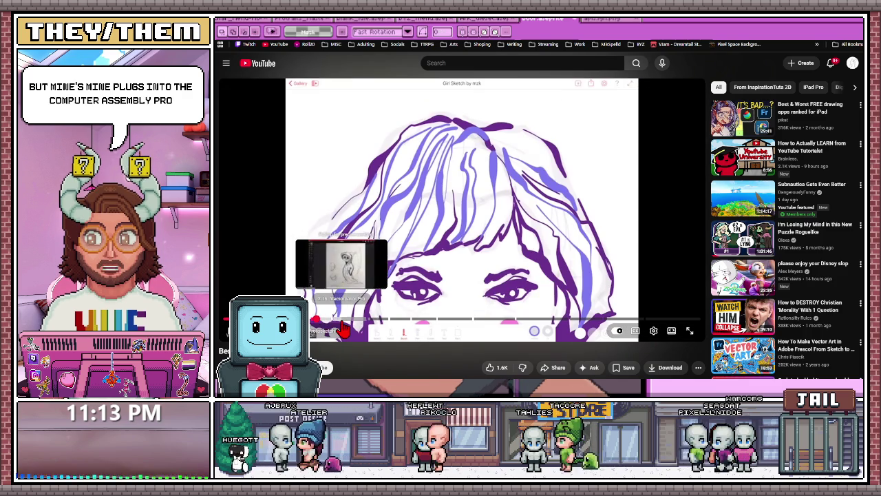
pyautogui.click(341, 320)
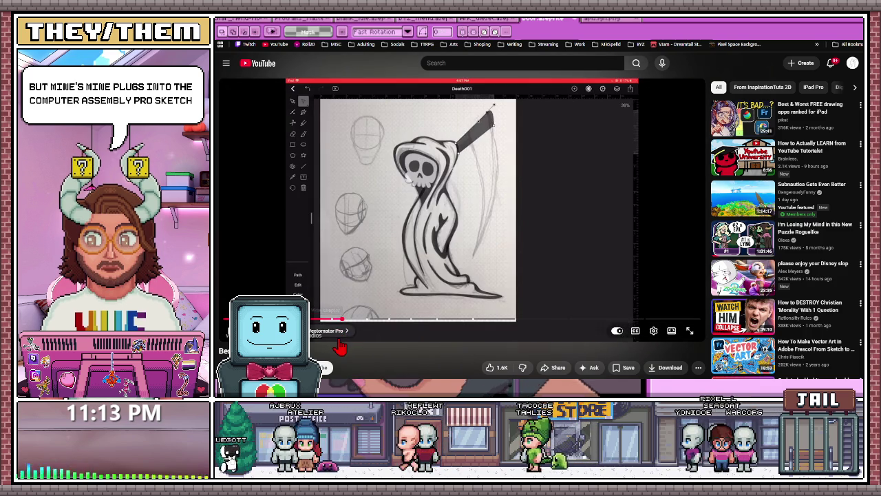
pyautogui.click(372, 321)
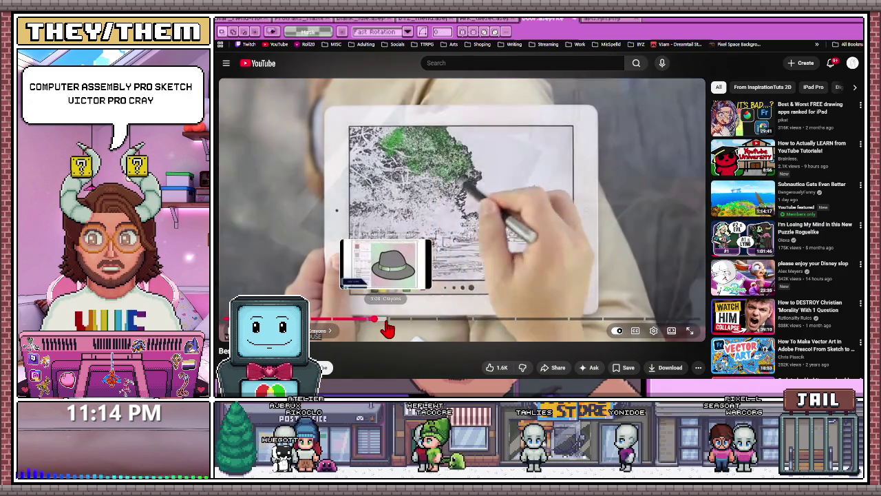
pyautogui.click(395, 322)
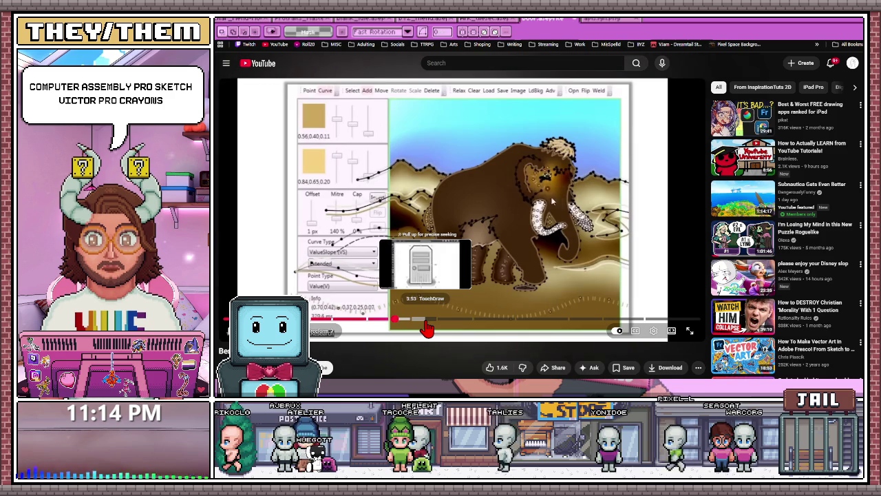
pyautogui.click(426, 322)
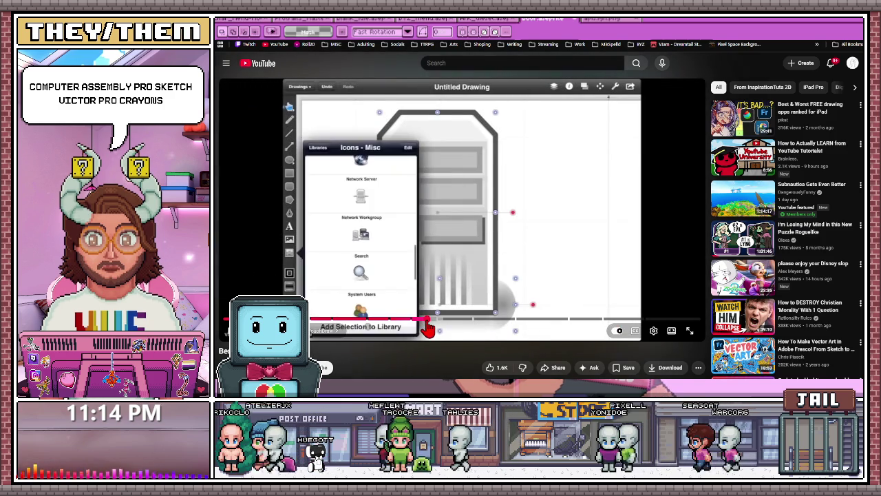
pyautogui.click(454, 323)
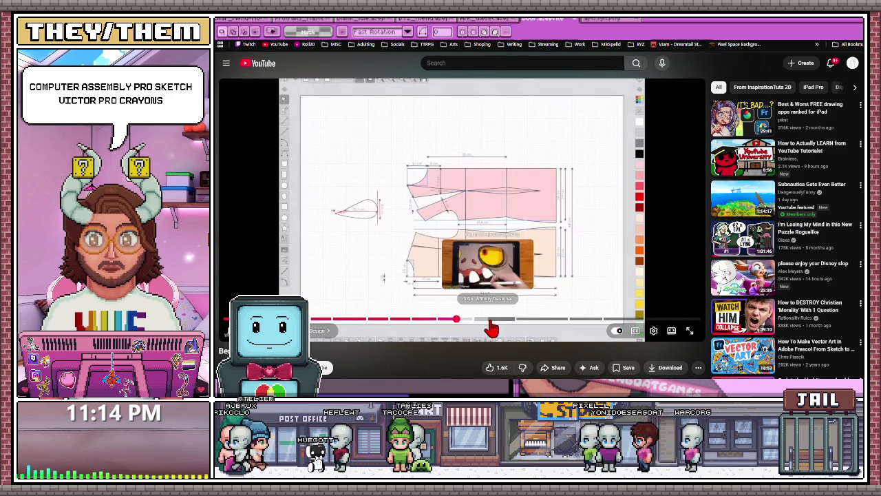
pyautogui.click(491, 323)
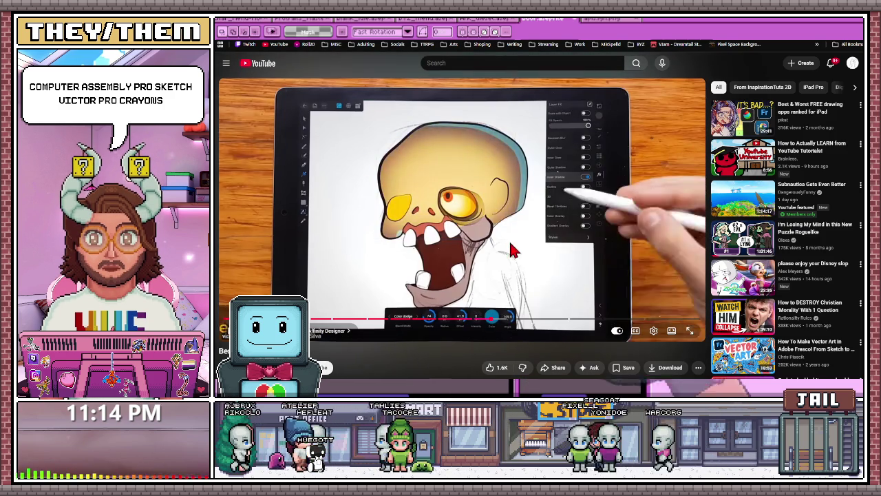
pyautogui.click(455, 201)
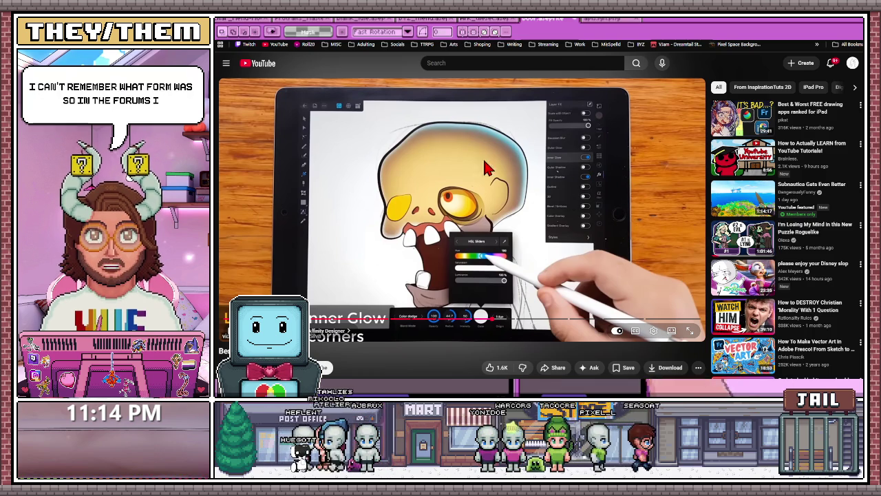
# Play the Affinity Designer skull demo on into the Concepts colour-wheel chapter.
pyautogui.click(432, 219)
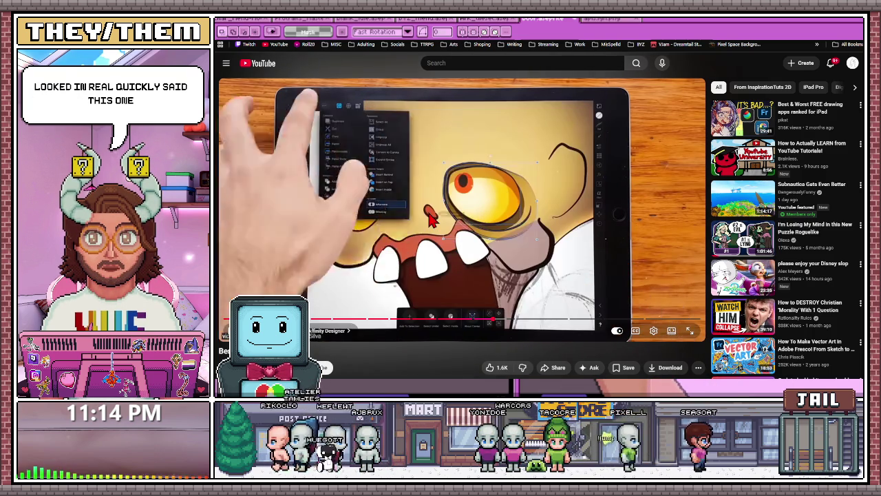
pyautogui.click(486, 200)
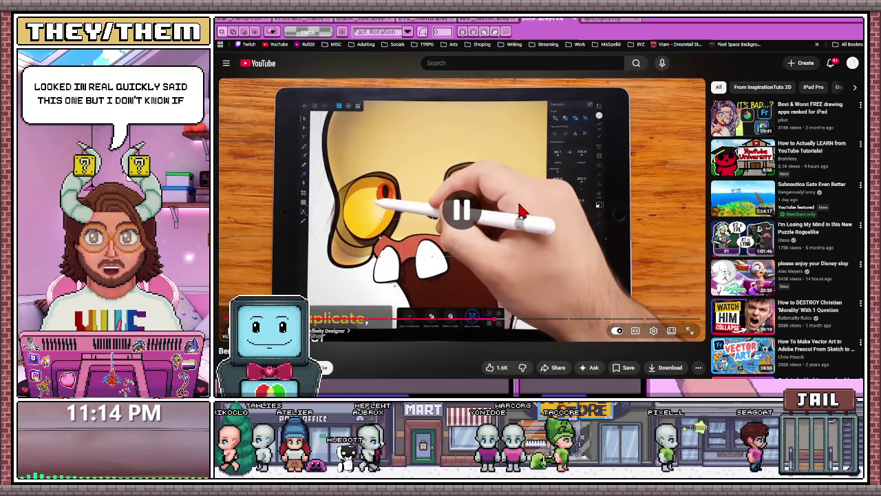
pyautogui.click(487, 192)
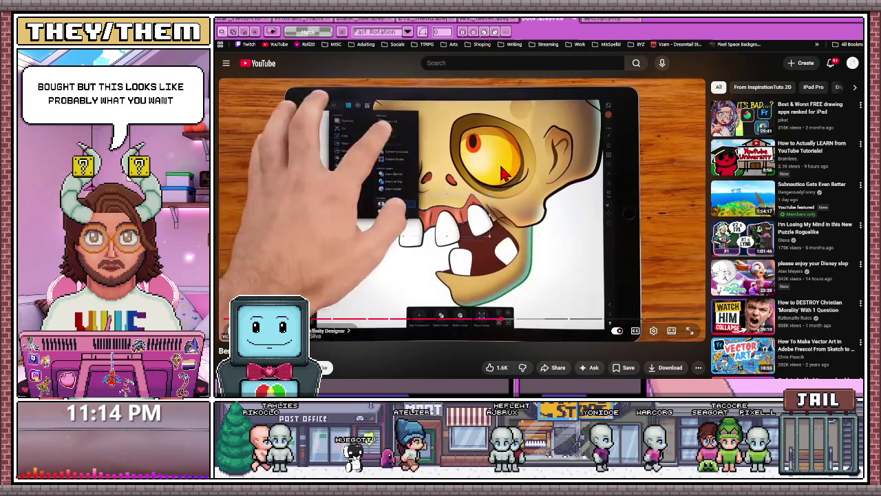
pyautogui.scroll(-1, 399, 261)
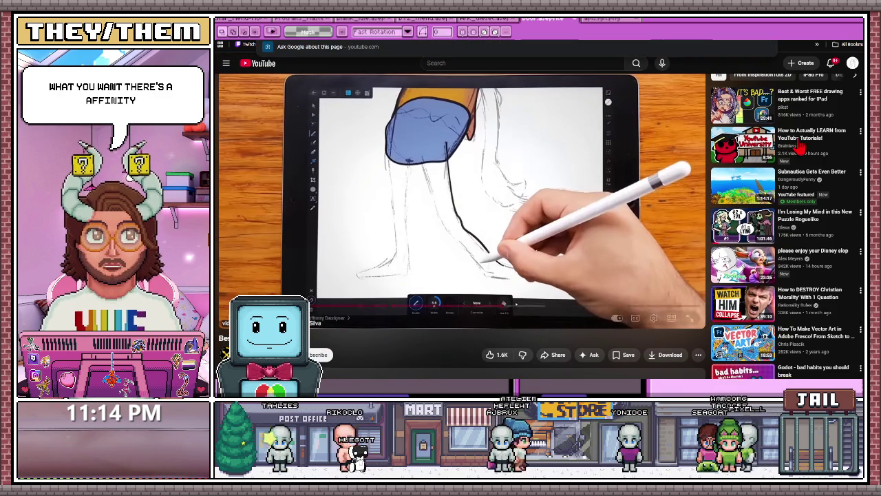
pyautogui.scroll(-1, 461, 220)
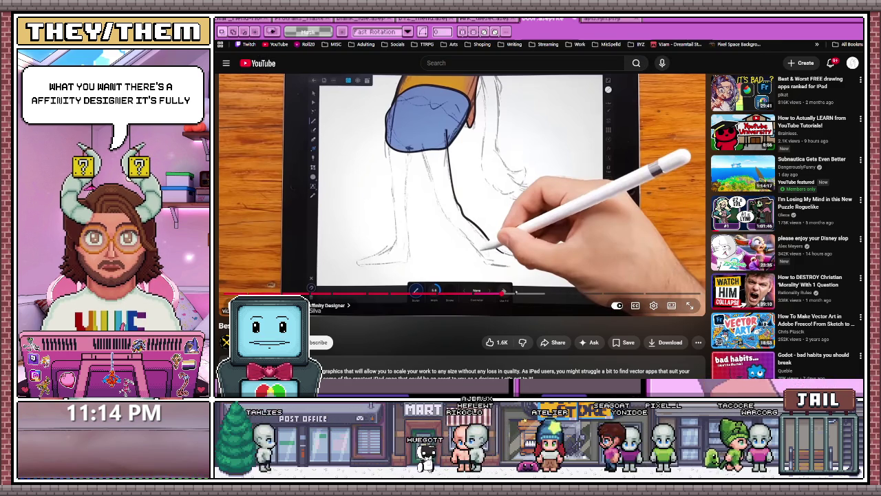
pyautogui.scroll(1, 520, 217)
pyautogui.click(519, 217)
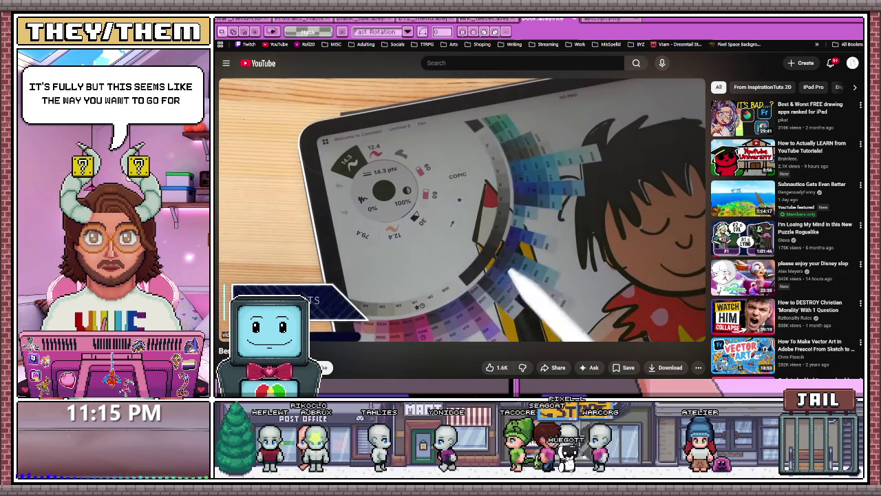
# Skim the surfer, layers-panel, stylus and toucan chapters, then jump back to an earlier part.
pyautogui.press('space')
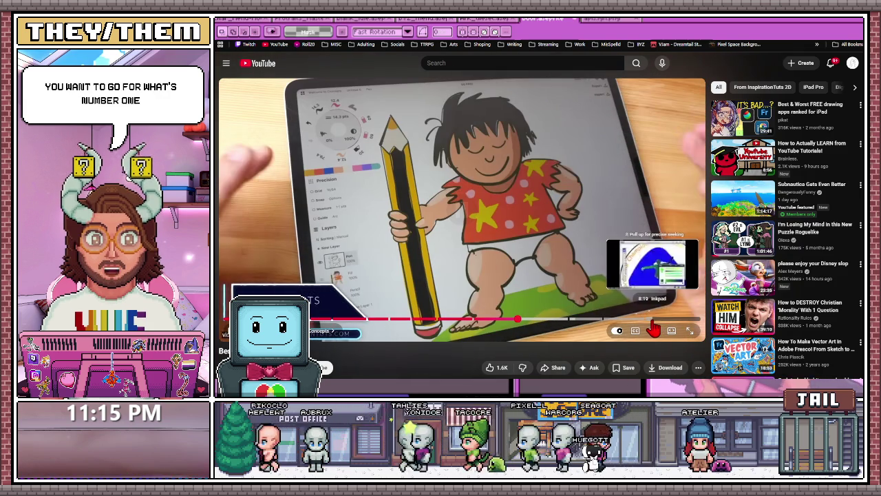
pyautogui.click(647, 318)
pyautogui.click(563, 269)
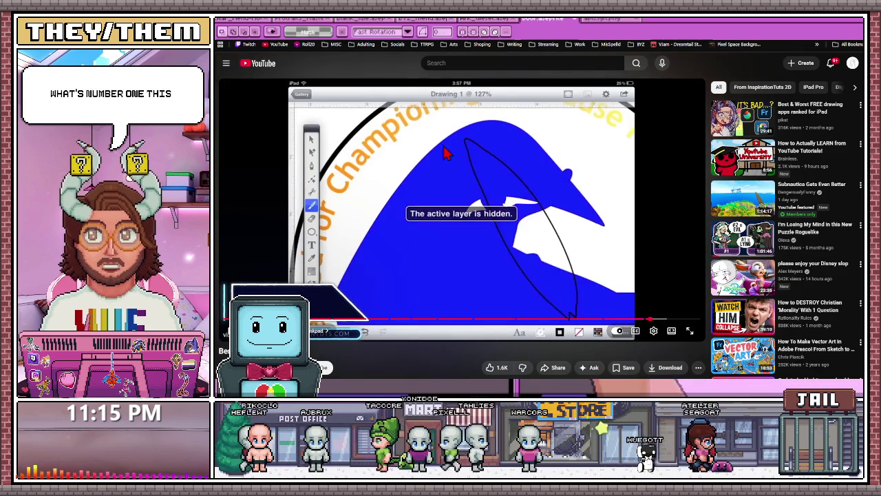
pyautogui.click(504, 180)
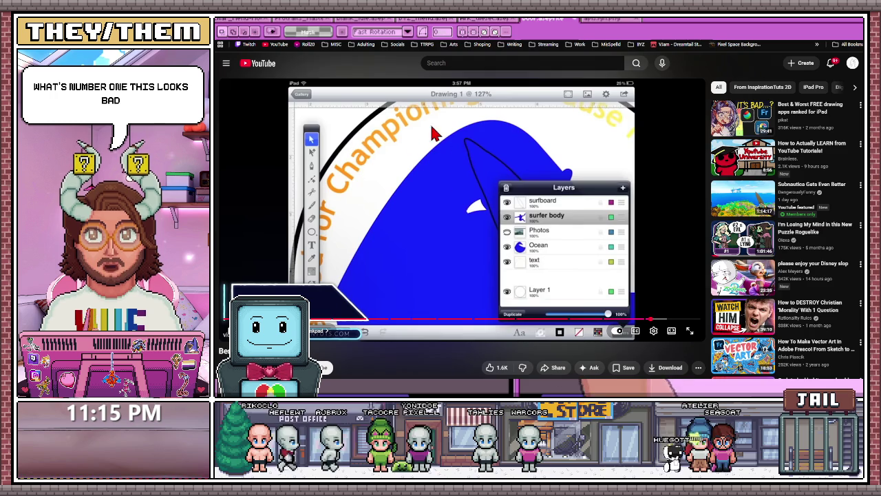
pyautogui.click(623, 320)
pyautogui.click(472, 230)
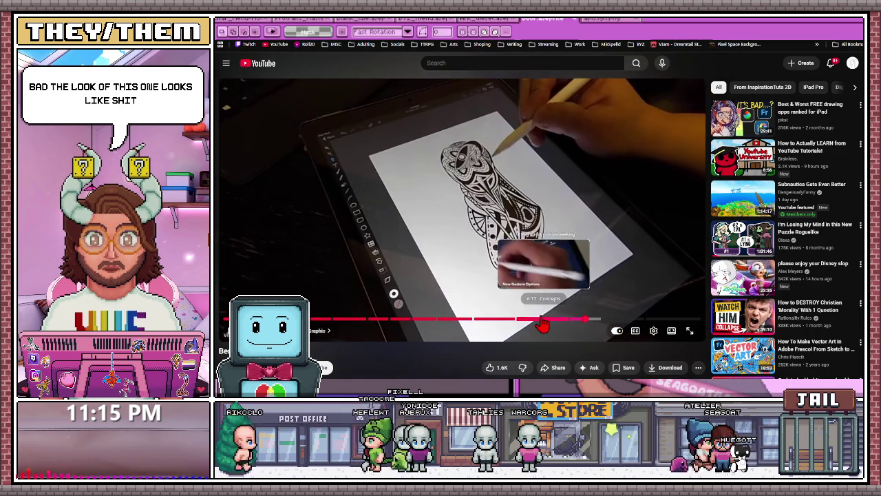
pyautogui.click(543, 325)
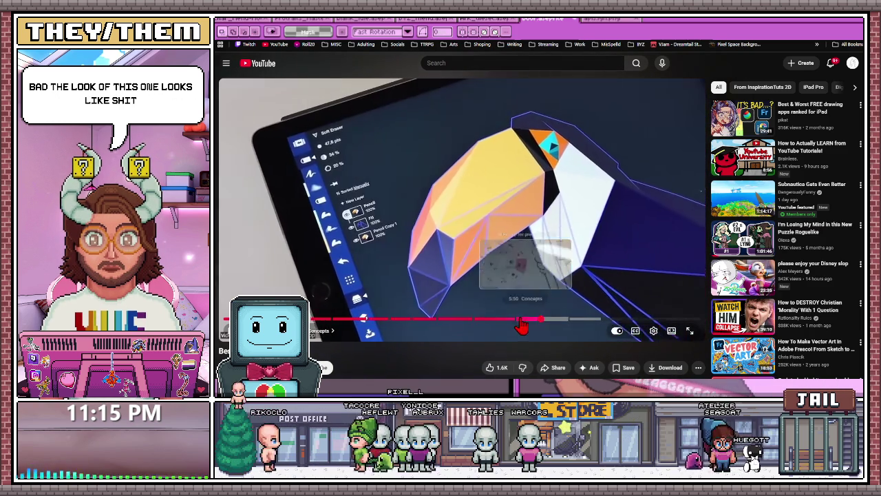
pyautogui.click(495, 320)
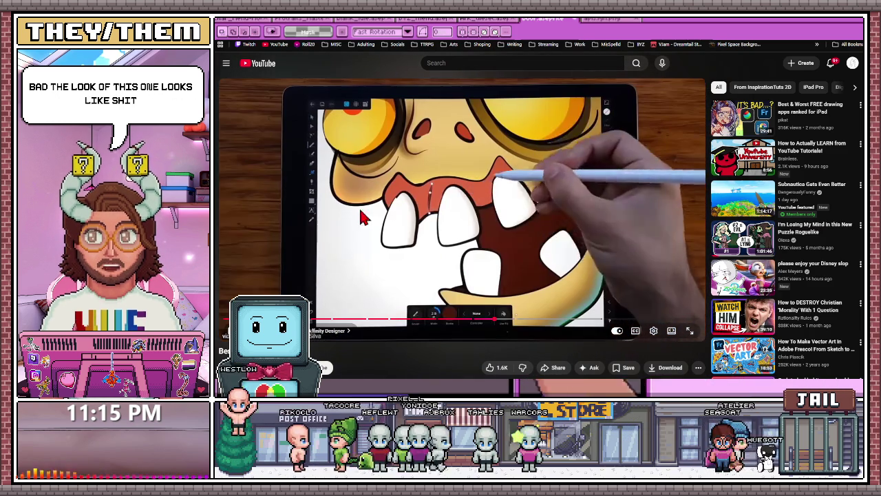
pyautogui.click(475, 126)
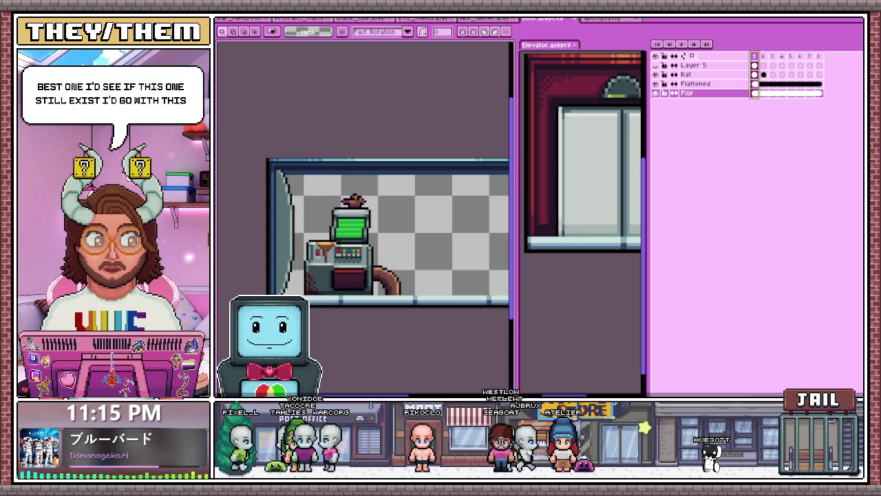
# Select the Flattened layer's first-frame cel in the timeline.
pyautogui.scroll(-2, 493, 318)
pyautogui.scroll(1, 493, 318)
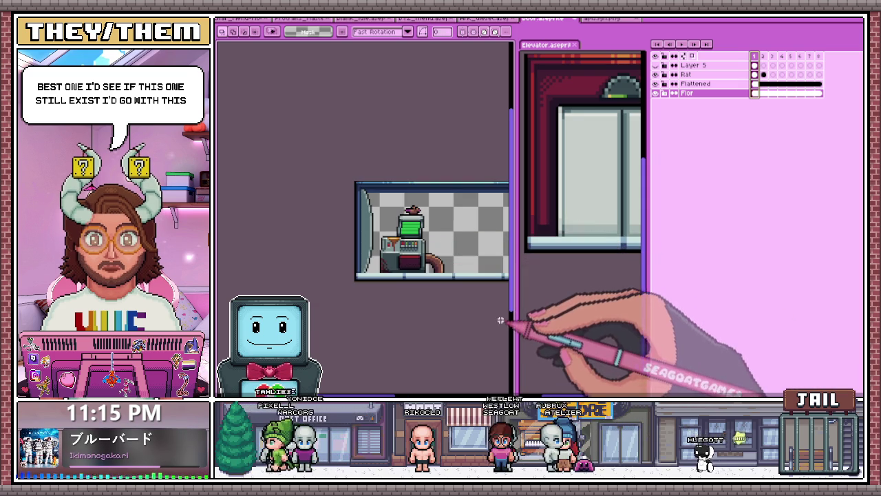
pyautogui.scroll(1, 404, 225)
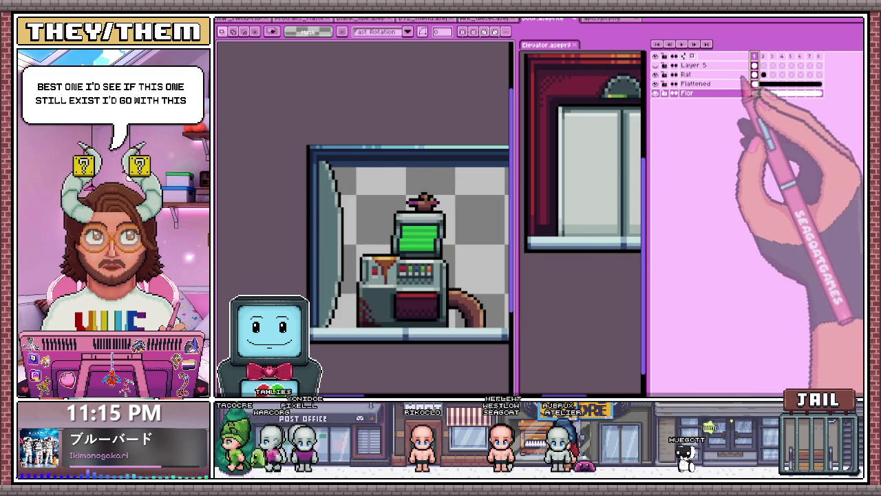
pyautogui.click(763, 75)
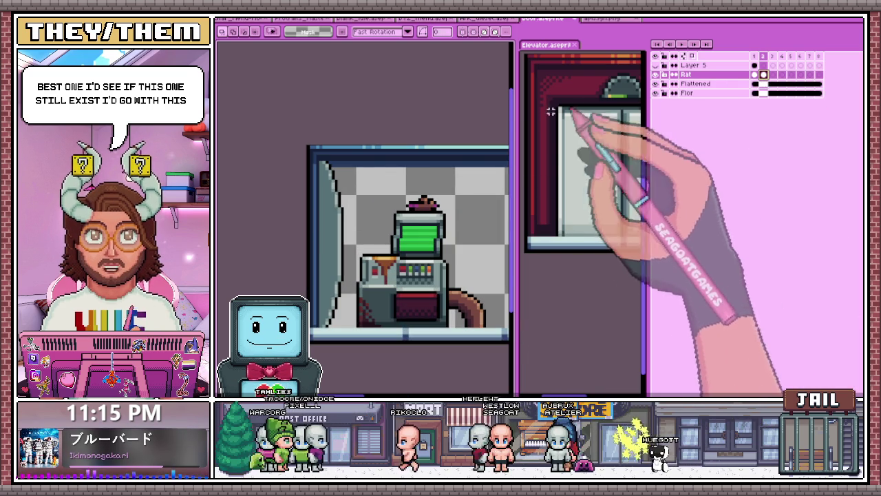
pyautogui.scroll(-1, 482, 254)
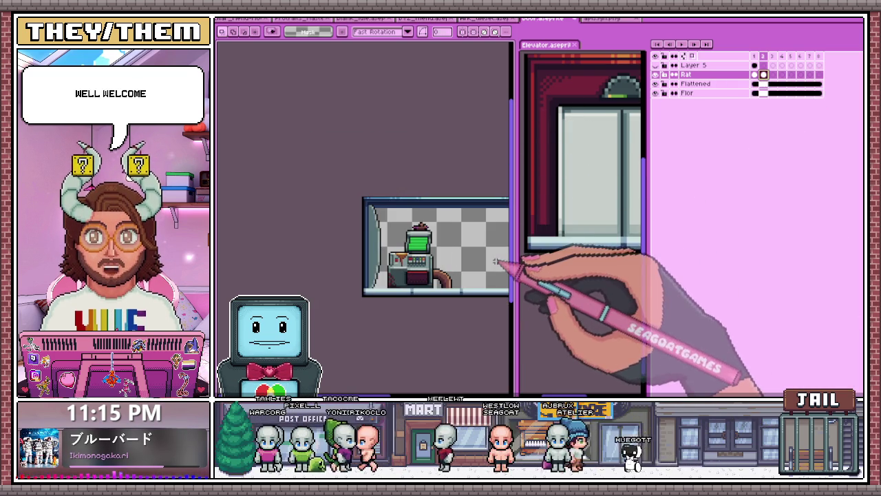
pyautogui.scroll(-3, 423, 204)
pyautogui.scroll(2, 383, 179)
pyautogui.scroll(1, 361, 190)
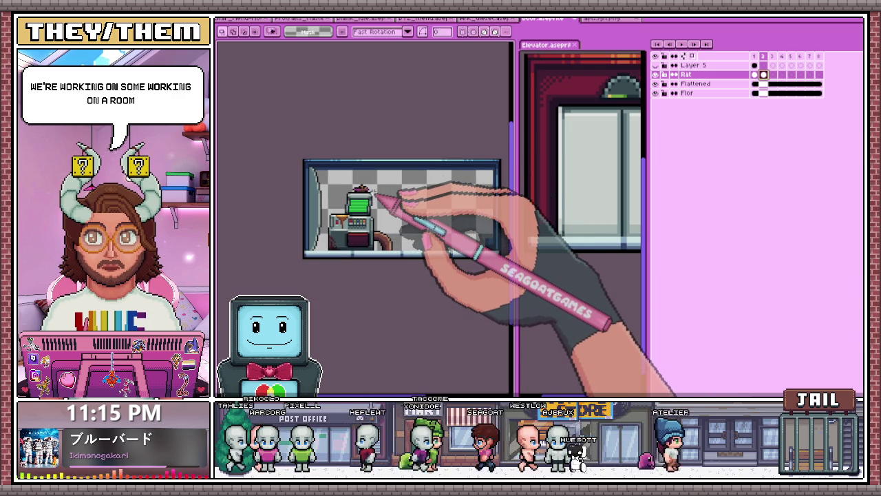
pyautogui.click(755, 83)
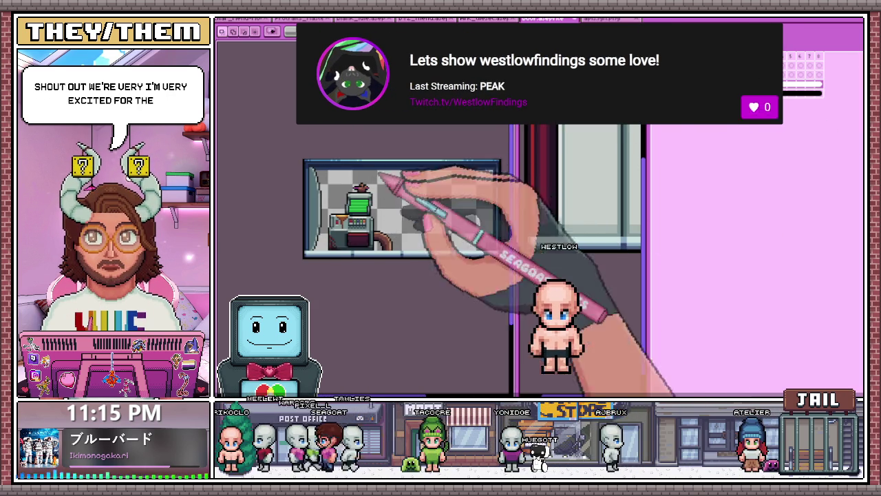
# Stretch the small dark shape into a long strip along the room's bottom edge.
pyautogui.scroll(3, 441, 234)
pyautogui.scroll(1, 406, 248)
pyautogui.scroll(1, 482, 248)
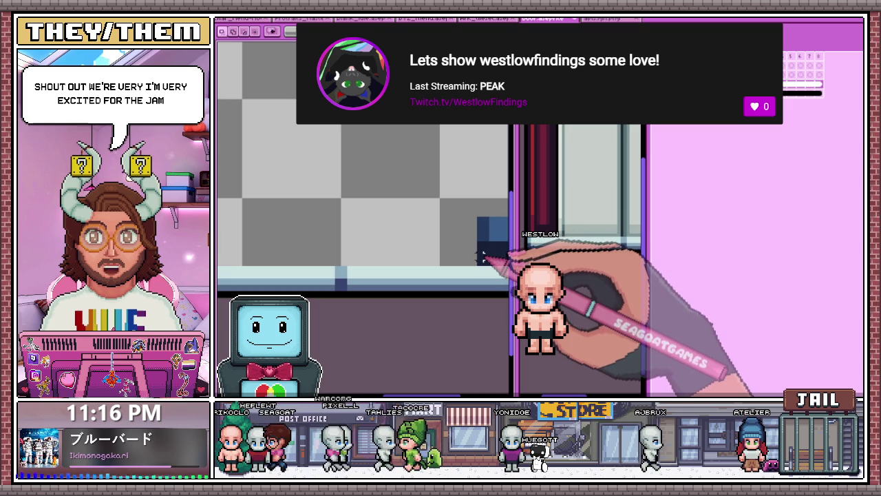
pyautogui.scroll(-2, 484, 253)
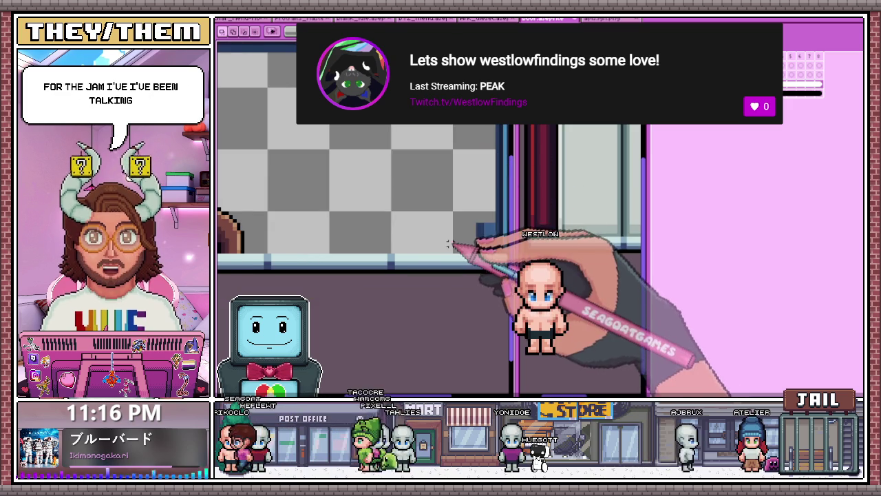
pyautogui.scroll(1, 478, 220)
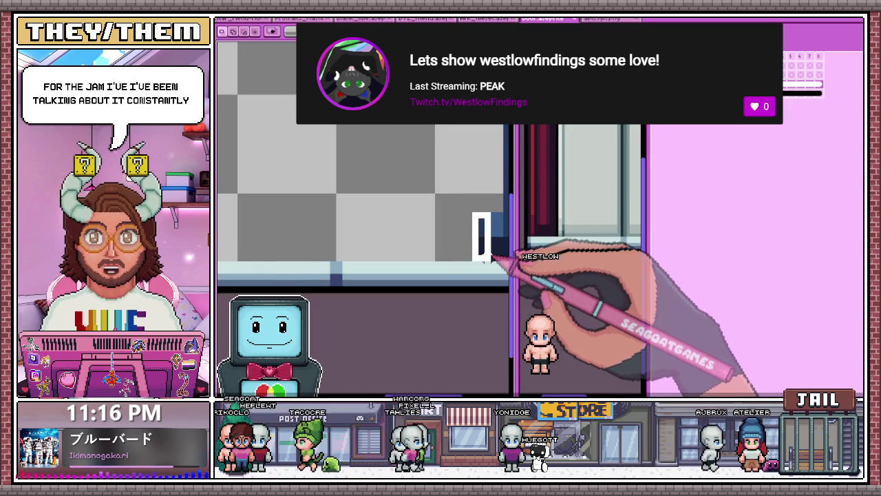
pyautogui.scroll(-1, 476, 220)
pyautogui.moveTo(444, 234); pyautogui.dragTo(242, 241)
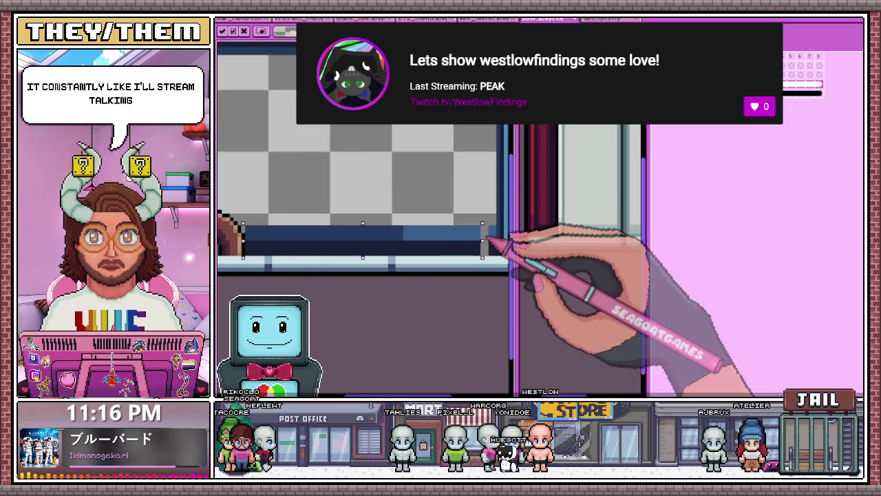
pyautogui.scroll(-1, 386, 241)
pyautogui.scroll(-3, 375, 243)
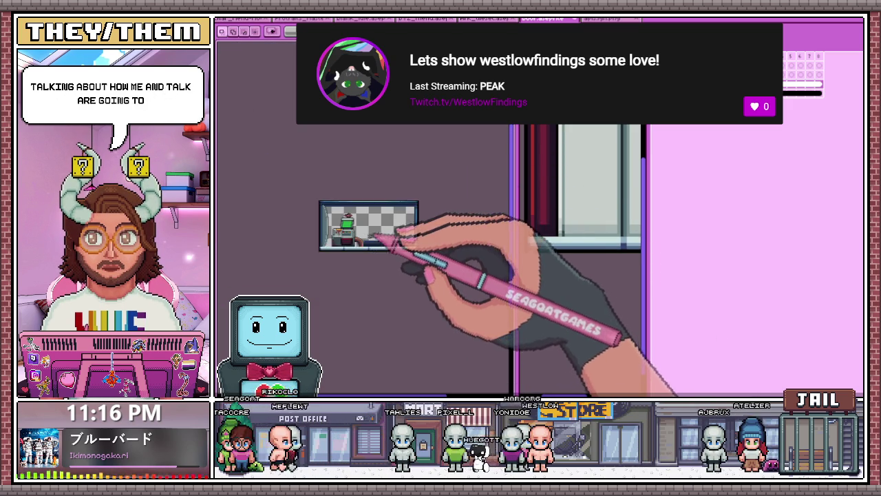
pyautogui.scroll(2, 374, 250)
pyautogui.scroll(2, 427, 224)
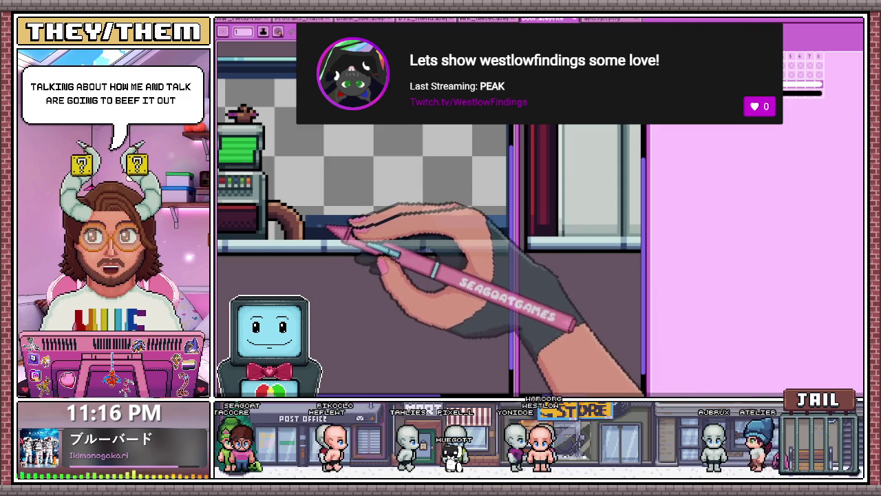
pyautogui.scroll(1, 370, 210)
pyautogui.scroll(1, 344, 214)
pyautogui.scroll(-1, 318, 219)
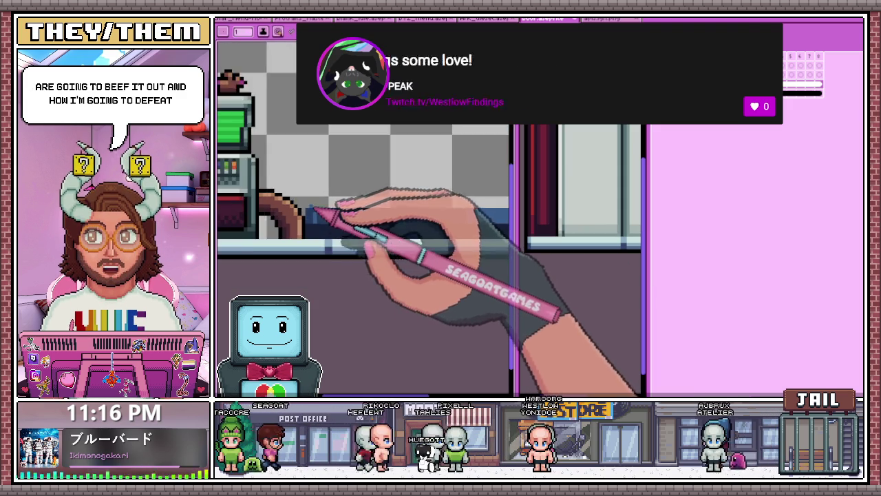
pyautogui.scroll(1, 325, 207)
pyautogui.scroll(-1, 335, 217)
pyautogui.press('w')
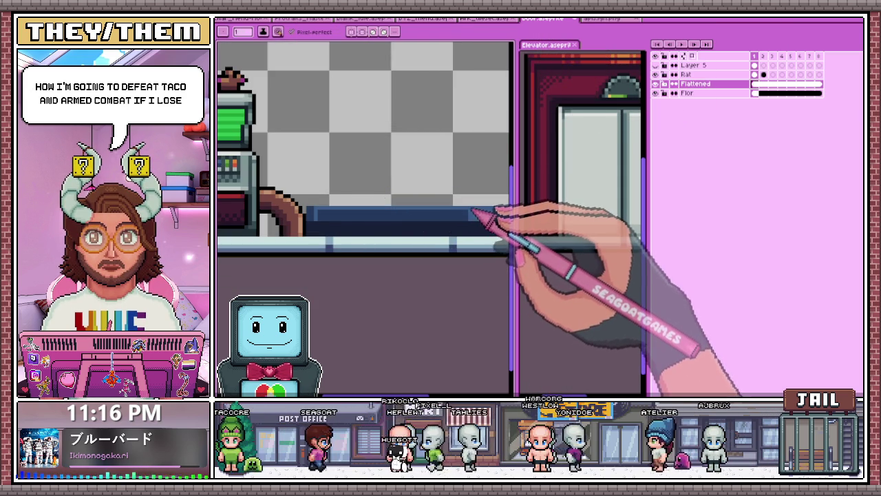
# Fill the bottom strip with a blue sampled from the existing artwork.
pyautogui.scroll(-2, 395, 227)
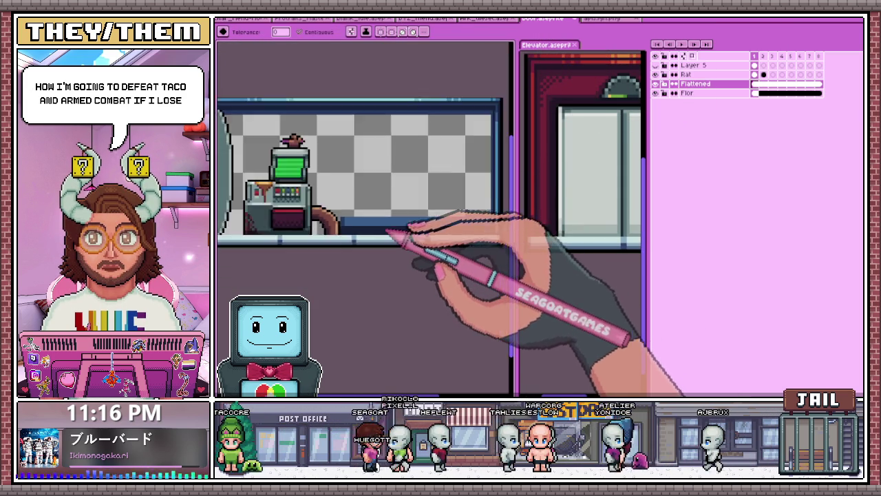
pyautogui.scroll(-2, 389, 233)
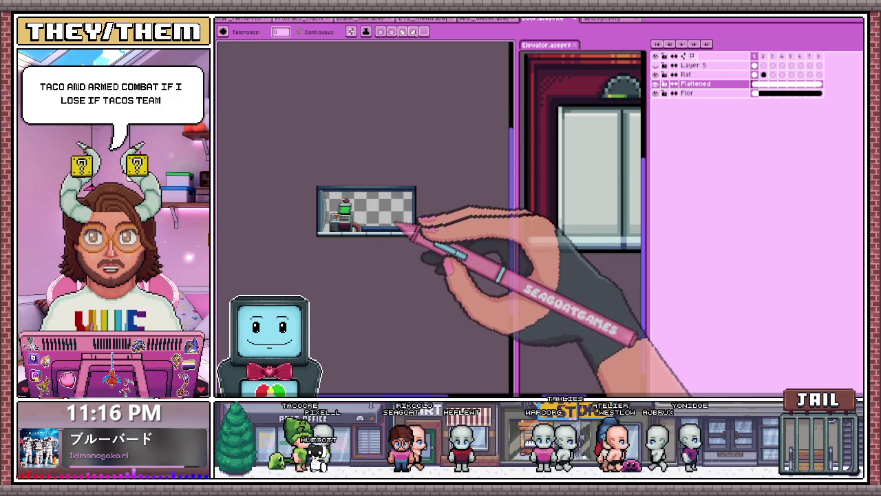
pyautogui.scroll(2, 406, 241)
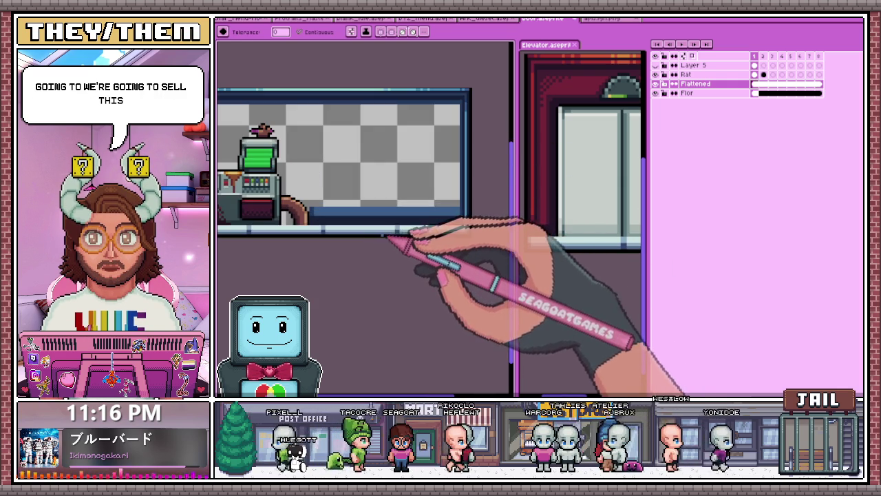
pyautogui.scroll(2, 413, 218)
pyautogui.press('i')
pyautogui.scroll(-1, 482, 212)
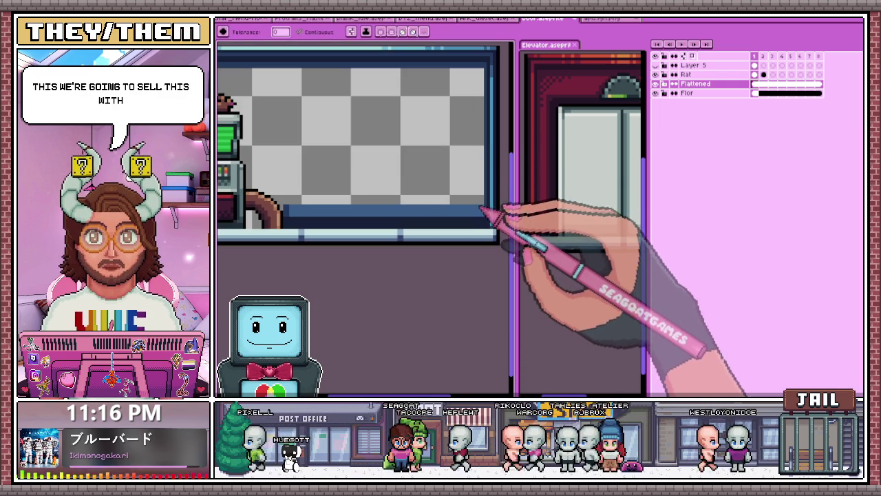
pyautogui.scroll(1, 490, 213)
pyautogui.press('g')
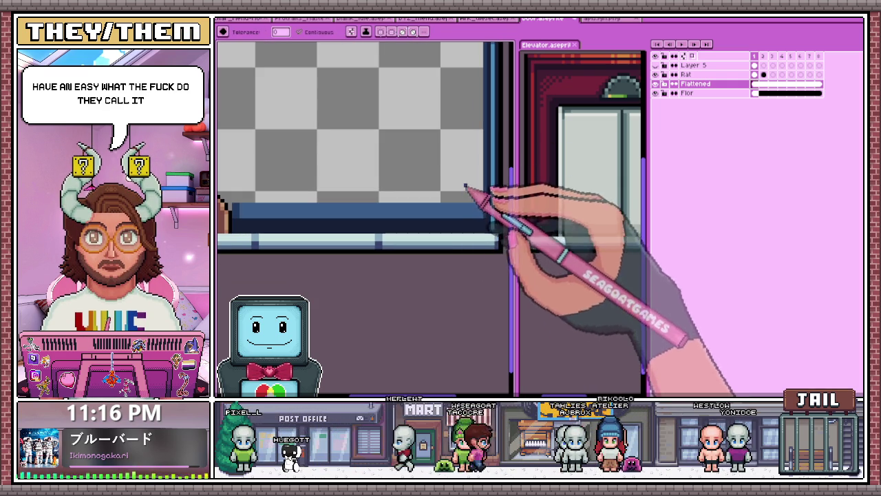
pyautogui.press('b')
pyautogui.scroll(1, 479, 202)
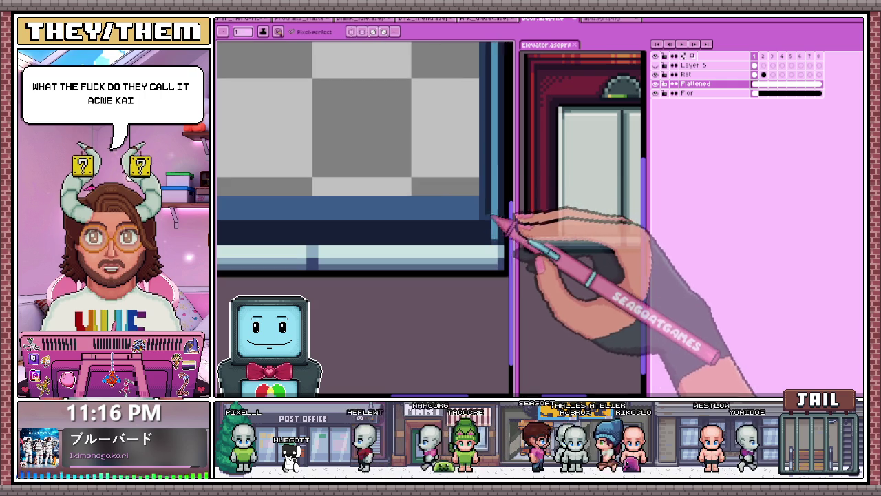
pyautogui.scroll(-1, 480, 204)
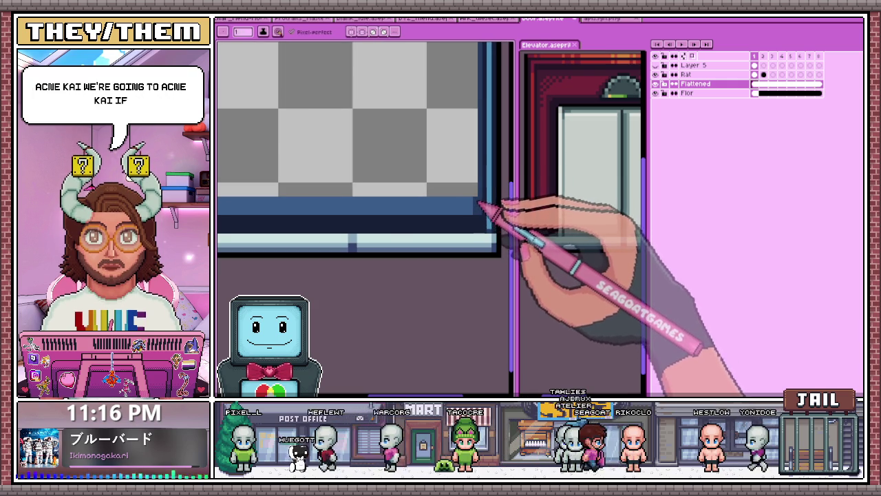
pyautogui.scroll(-2, 480, 200)
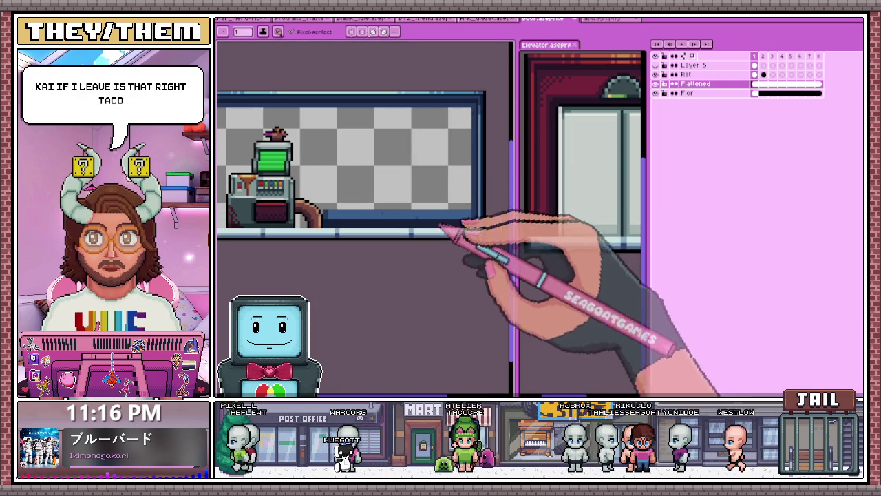
pyautogui.scroll(-3, 370, 203)
pyautogui.scroll(2, 372, 220)
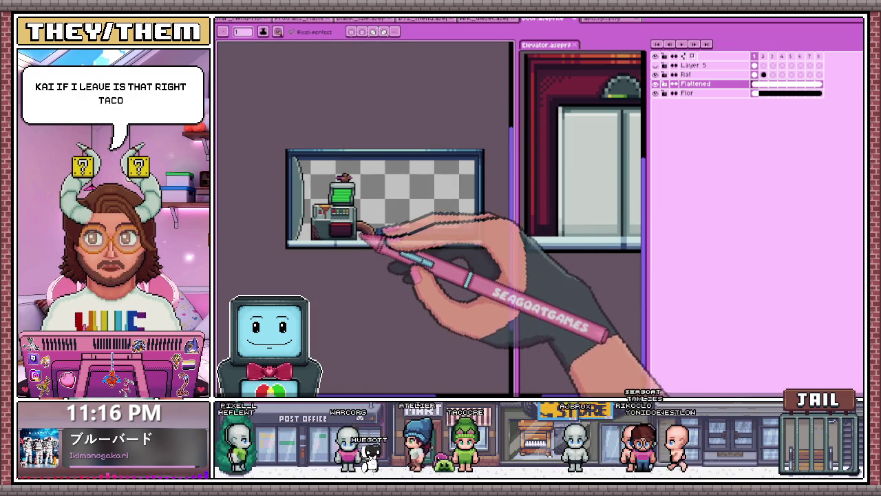
pyautogui.scroll(1, 365, 221)
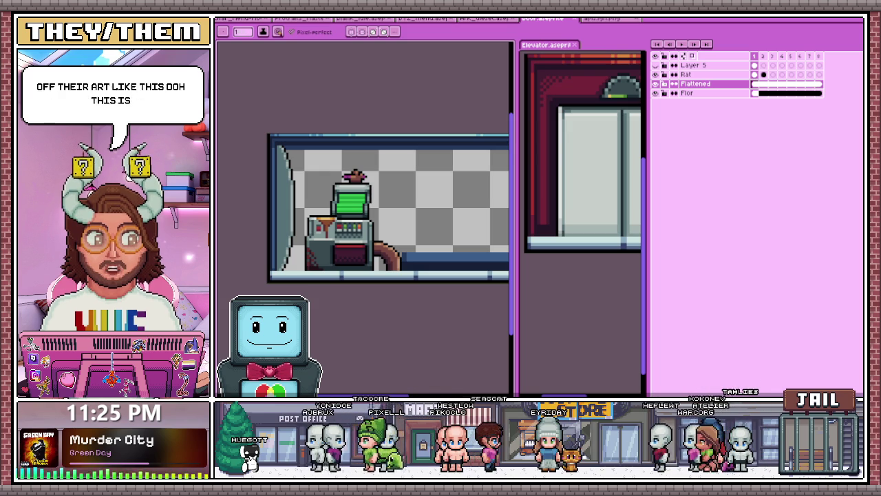
# Switch from the vending-machine room to the browser showing the chibi spaghetti-pigtails artwork.
pyautogui.hotkey('alt', 'Tab')
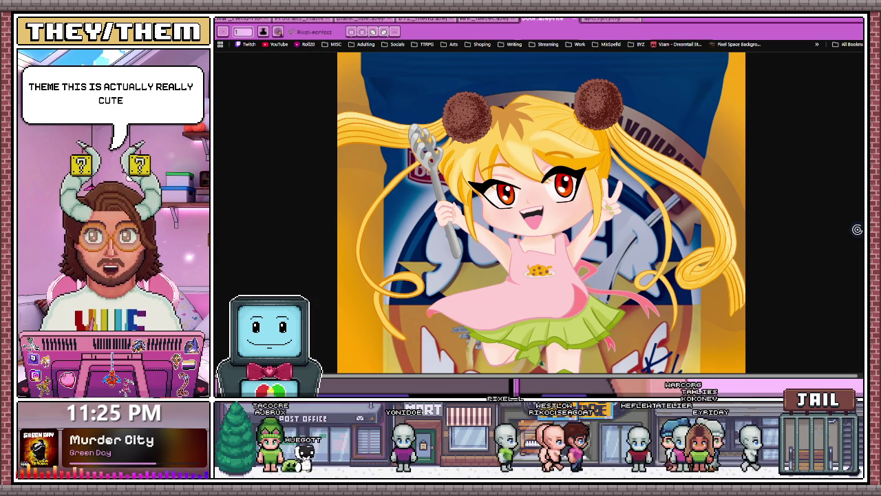
# Step to the next gallery artwork and back to the blonde noodle character.
pyautogui.scroll(-2, 541, 213)
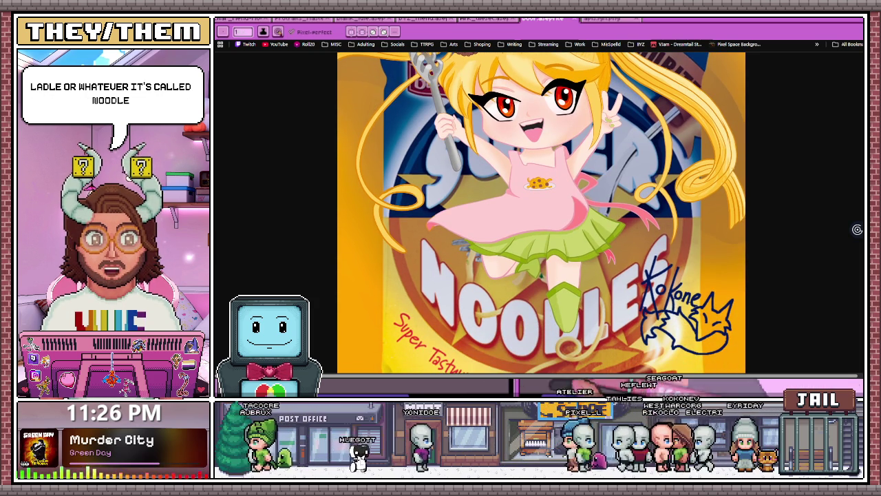
pyautogui.scroll(2, 541, 214)
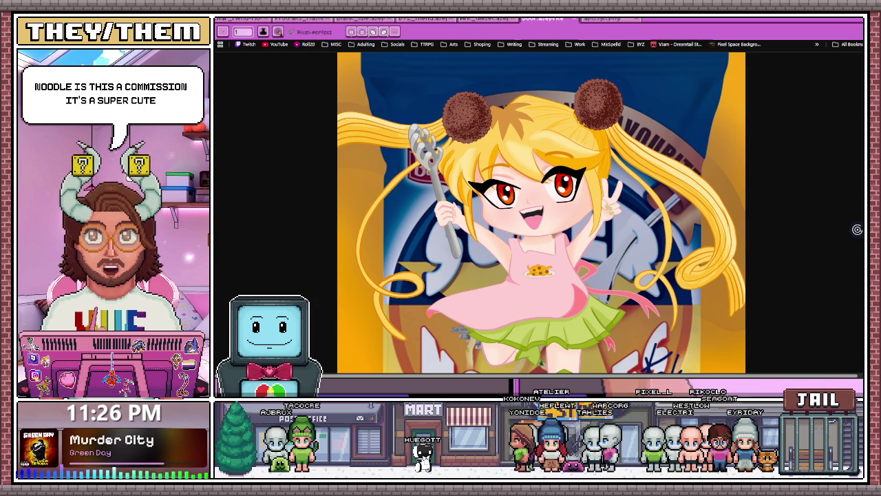
pyautogui.press('Right')
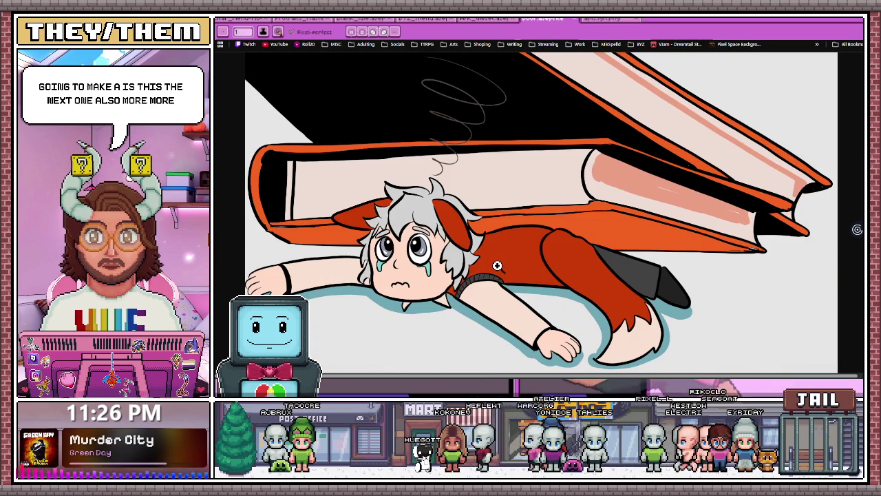
pyautogui.scroll(3, 593, 275)
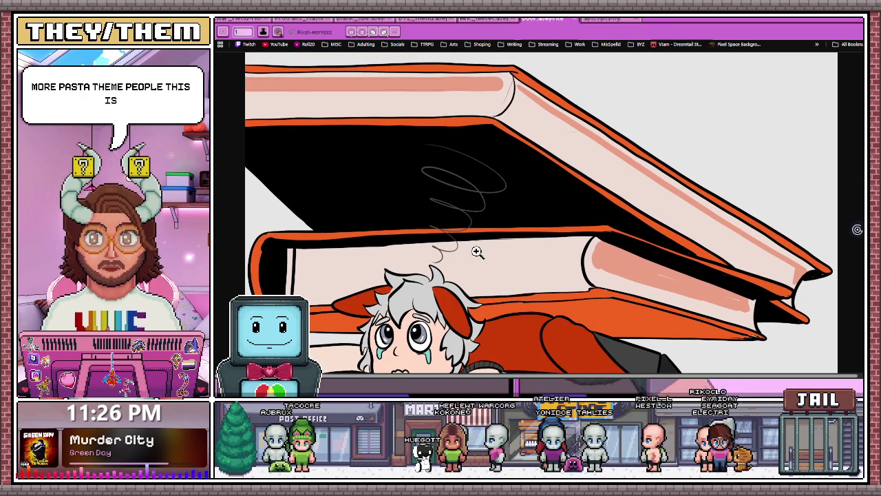
pyautogui.press('Left')
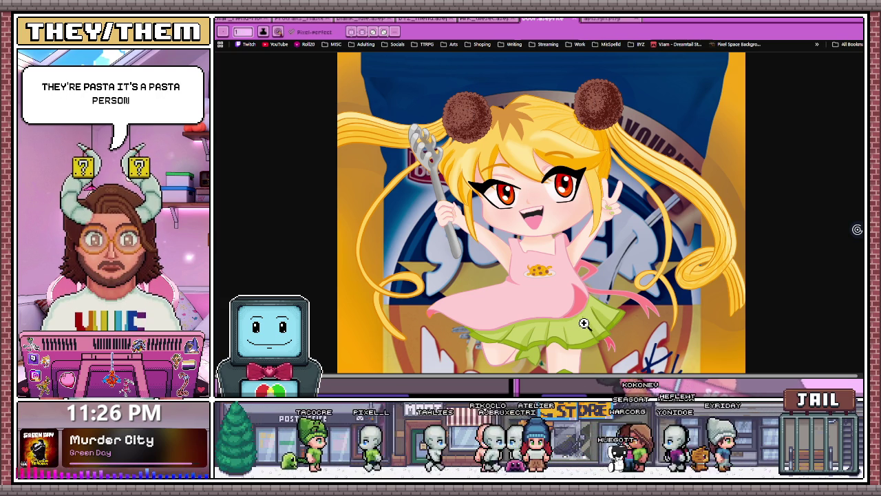
# View the fox-tailed woman in a purple dress at full size and scroll over it.
pyautogui.hotkey('ctrl', 'Tab')
pyautogui.click(498, 261)
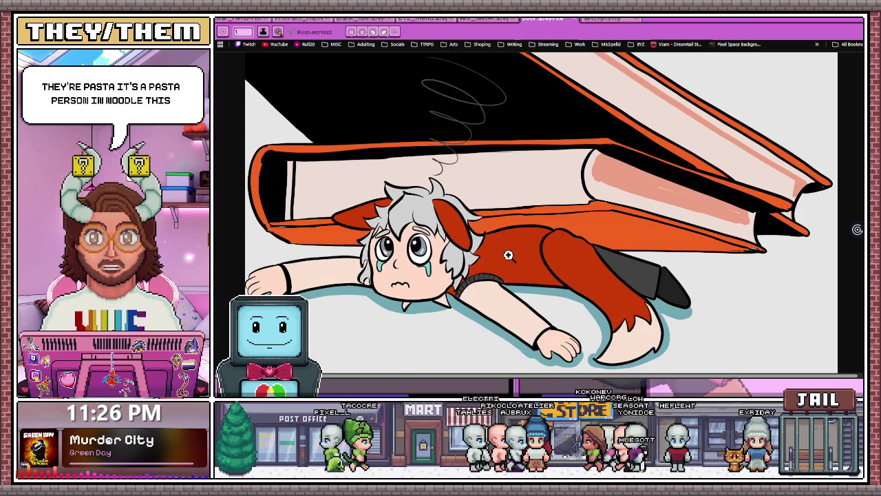
pyautogui.click(433, 275)
pyautogui.click(461, 293)
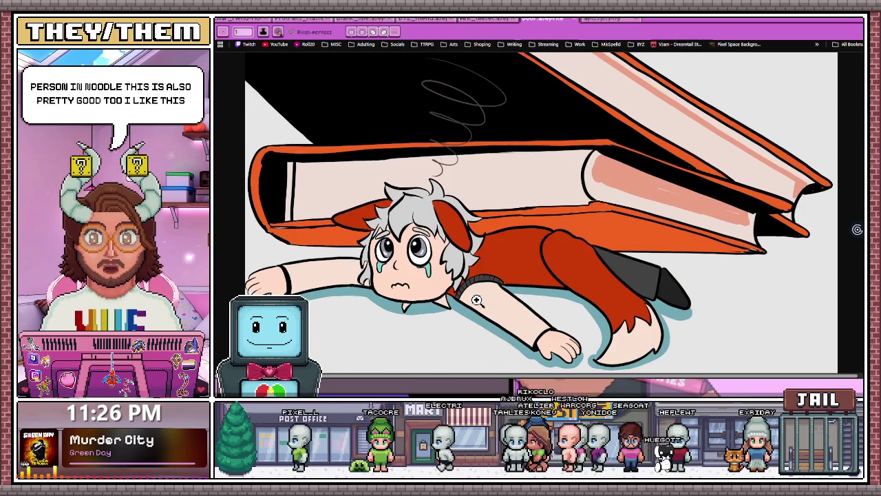
pyautogui.scroll(2, 475, 301)
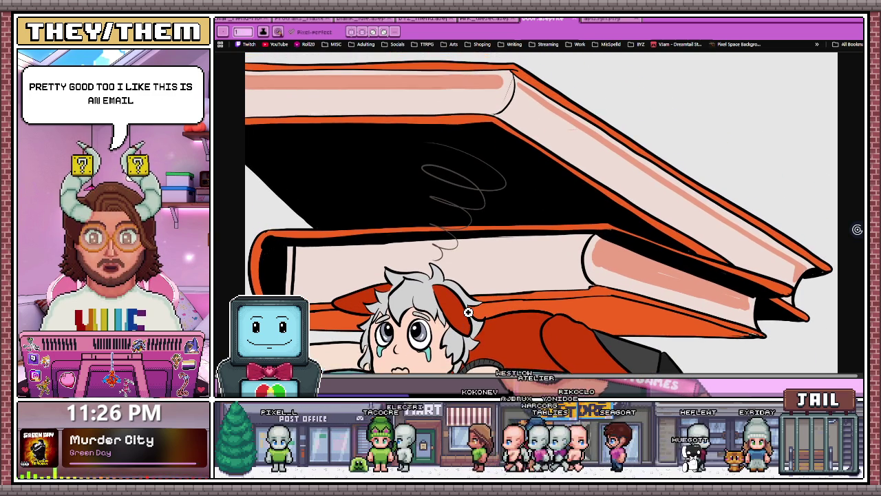
pyautogui.scroll(-2, 468, 312)
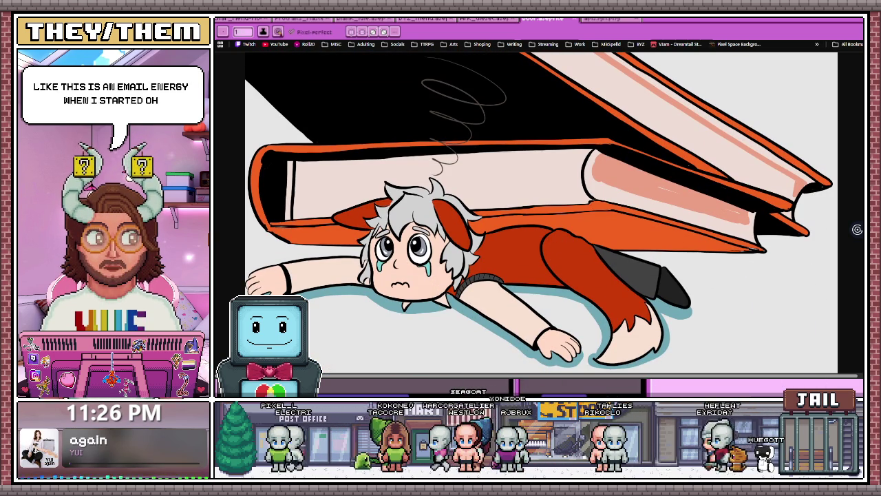
pyautogui.scroll(2, 619, 302)
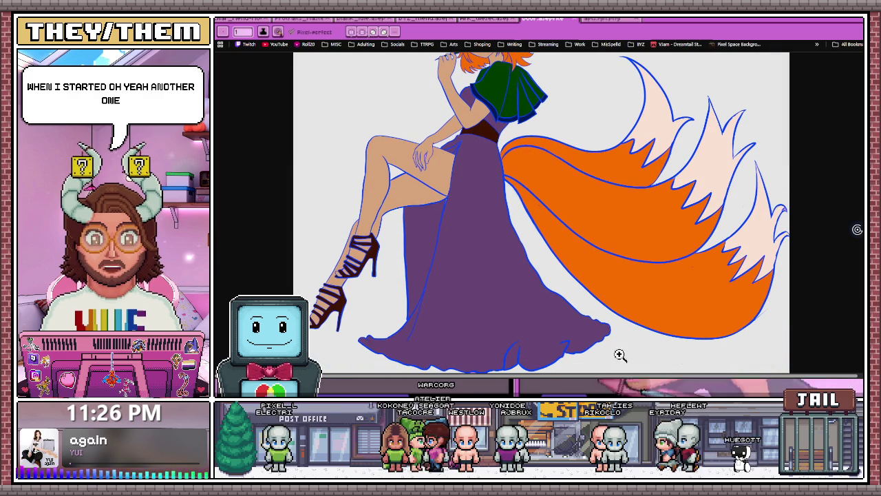
pyautogui.scroll(2, 491, 203)
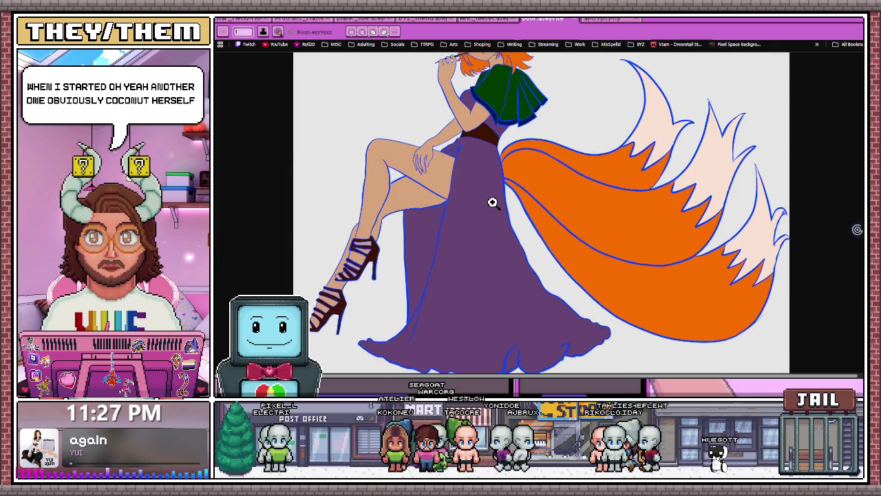
pyautogui.scroll(2, 490, 202)
pyautogui.scroll(-2, 501, 205)
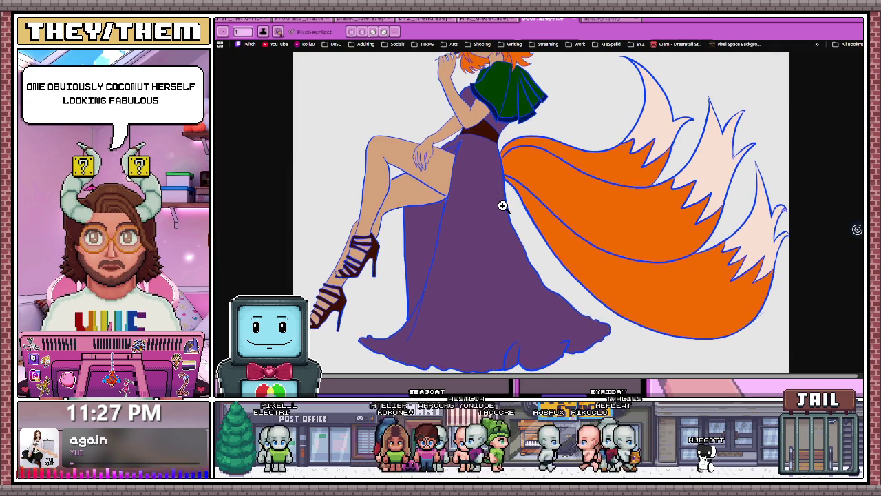
pyautogui.scroll(2, 502, 204)
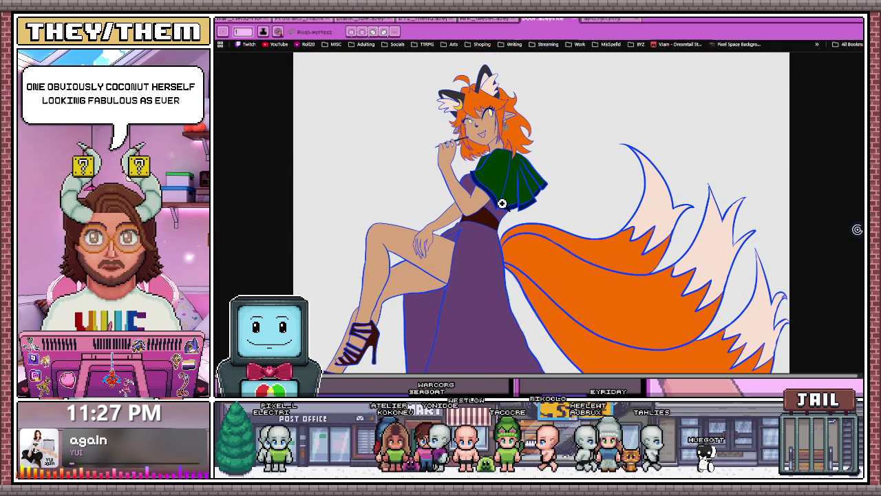
pyautogui.scroll(-2, 502, 202)
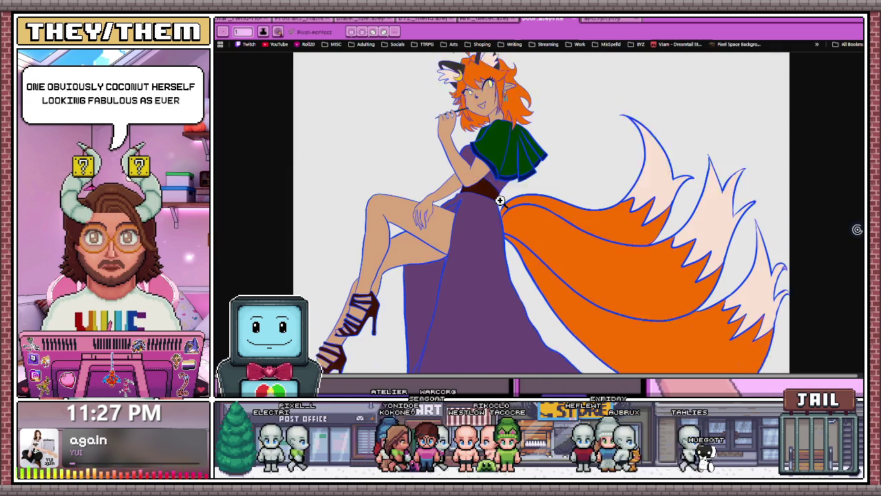
pyautogui.scroll(2, 497, 200)
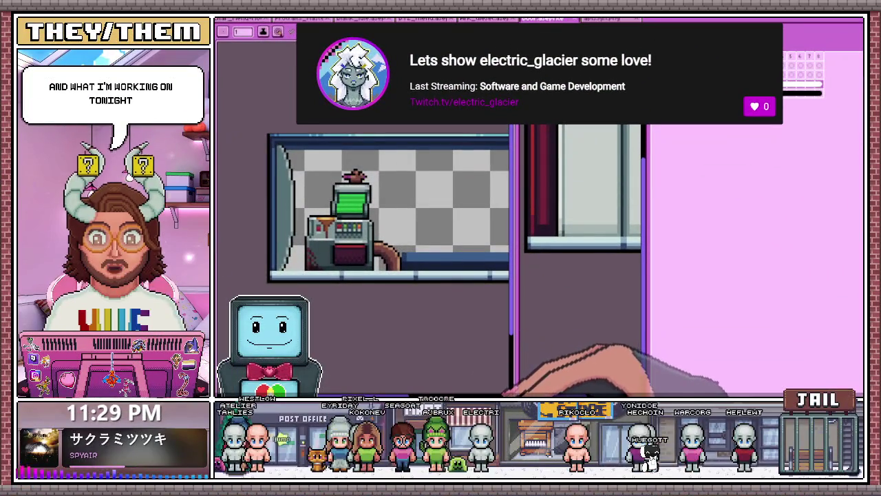
# Reopen the Elevator.aseprite sprite with Ctrl+Shift+T.
pyautogui.scroll(-3, 383, 257)
pyautogui.scroll(1, 383, 257)
pyautogui.scroll(-1, 382, 258)
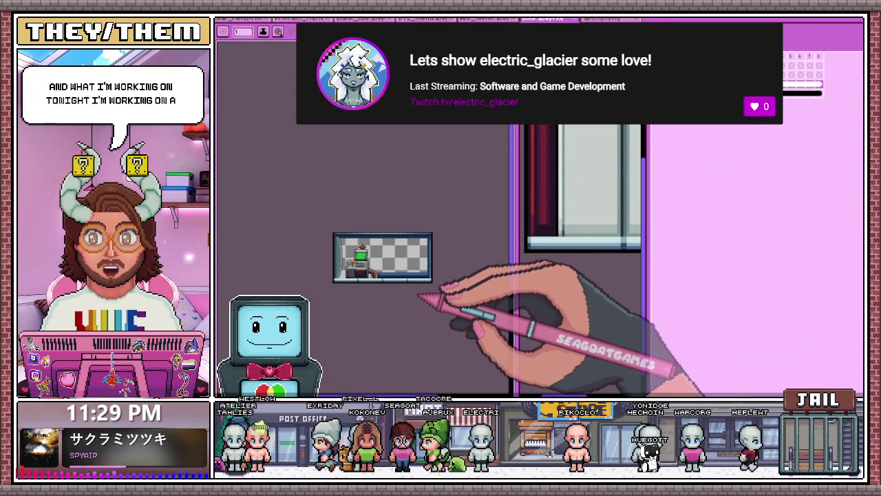
pyautogui.scroll(1, 351, 266)
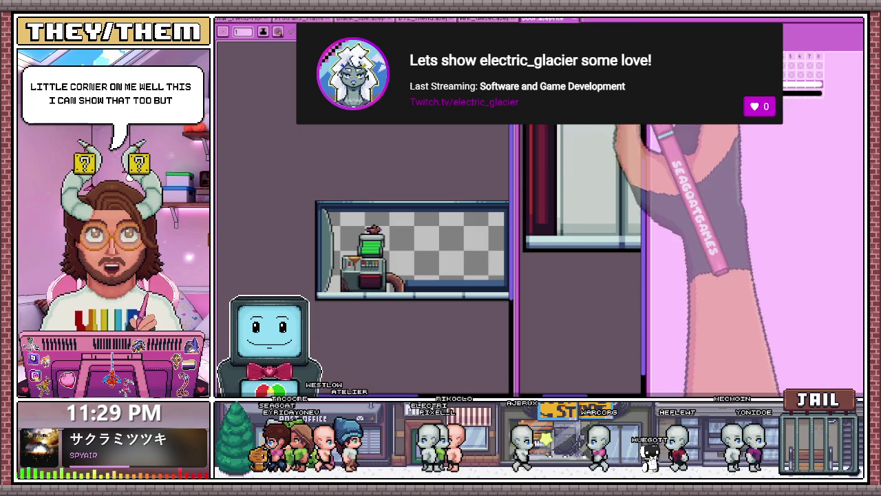
pyautogui.hotkey('ctrl', 'shift', 't')
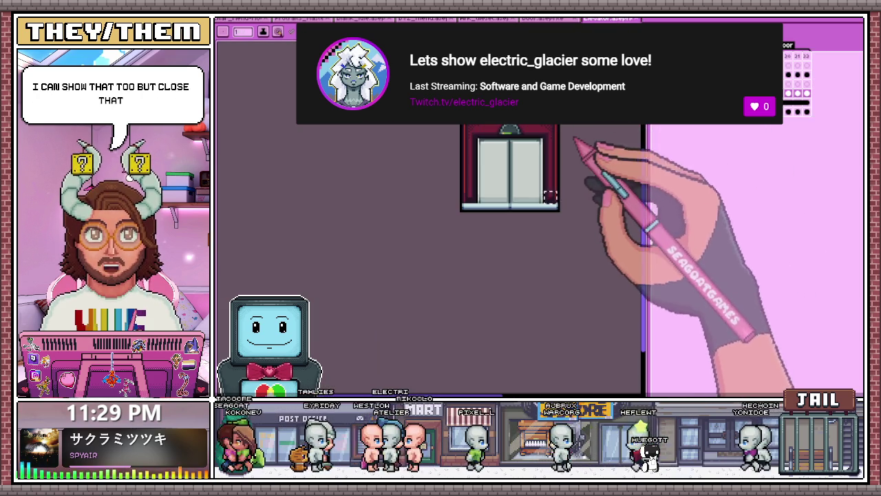
# Pan across the animal character portrait banner, then go back to the room sprite.
pyautogui.click(299, 19)
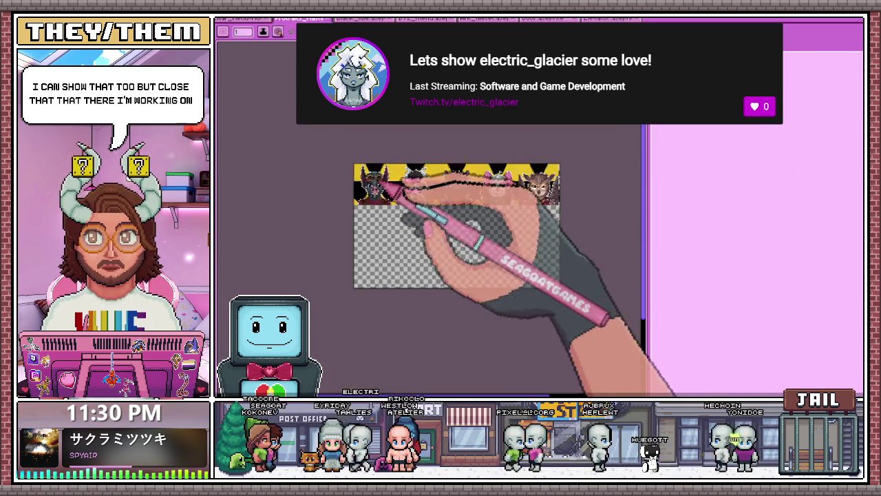
pyautogui.scroll(5, 368, 172)
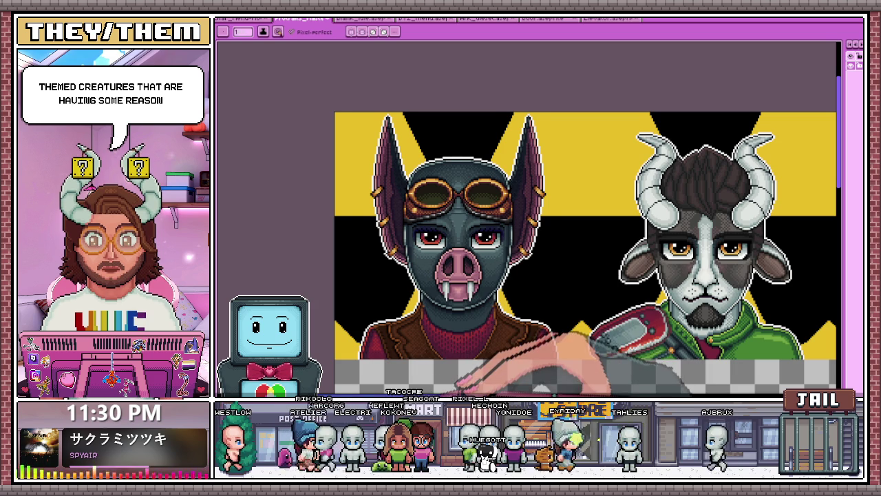
pyautogui.hscroll(2, 572, 255)
pyautogui.hscroll(2, 572, 255)
pyautogui.hscroll(2, 571, 255)
pyautogui.hscroll(2, 571, 255)
pyautogui.hscroll(3, 527, 255)
pyautogui.hscroll(1, 527, 255)
pyautogui.hscroll(3, 527, 254)
pyautogui.hscroll(2, 527, 254)
pyautogui.hscroll(2, 527, 255)
pyautogui.hscroll(2, 527, 255)
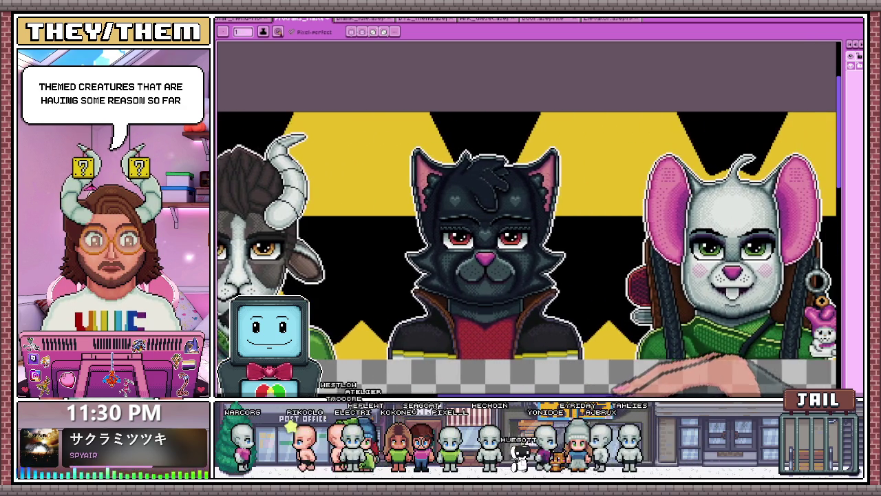
pyautogui.hscroll(2, 528, 254)
pyautogui.hscroll(1, 527, 254)
pyautogui.hscroll(2, 527, 254)
pyautogui.hscroll(2, 527, 255)
pyautogui.hscroll(2, 528, 255)
pyautogui.hscroll(3, 528, 255)
pyautogui.hscroll(2, 528, 254)
pyautogui.hscroll(1, 528, 255)
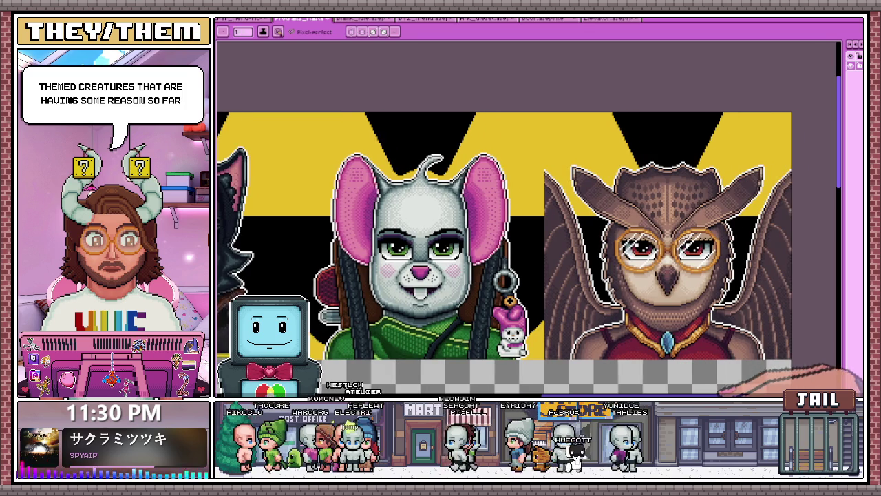
pyautogui.hscroll(1, 527, 254)
pyautogui.click(543, 19)
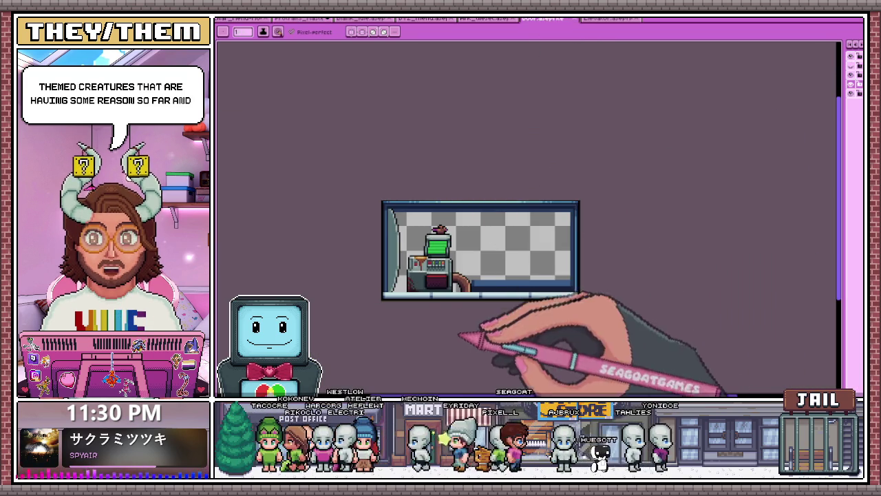
# Switch to the elevator sprite and toggle the Shine layer's visibility to show the door shine.
pyautogui.click(607, 18)
pyautogui.scroll(-3, 570, 177)
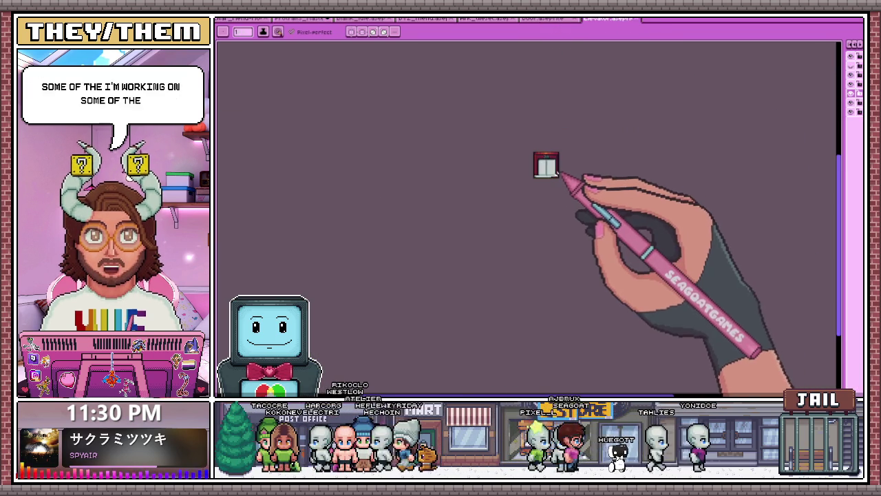
pyautogui.scroll(3, 584, 173)
pyautogui.scroll(1, 561, 131)
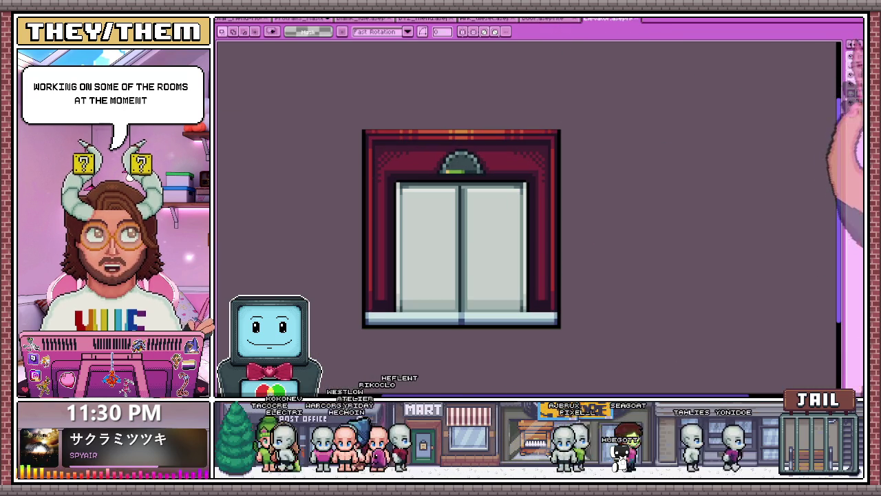
pyautogui.click(795, 84)
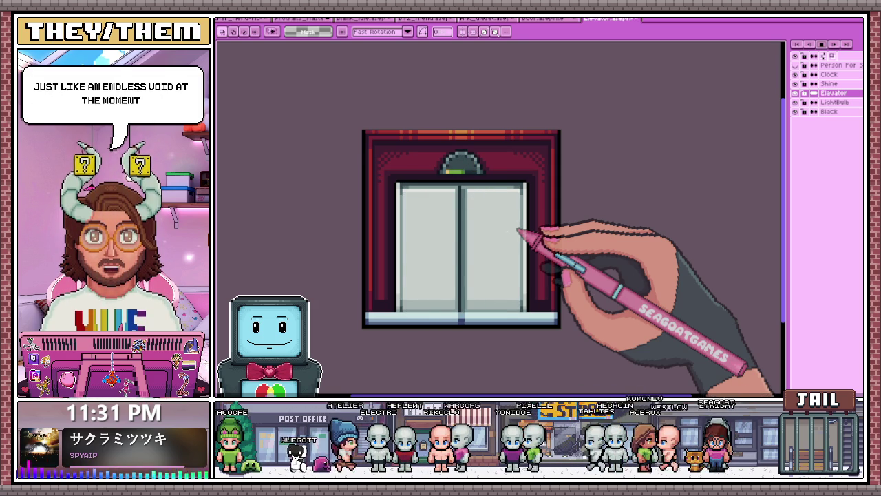
# Review the elevator sprite sheet and room sprite, then bring up the BROADCAST title menu file.
pyautogui.click(488, 18)
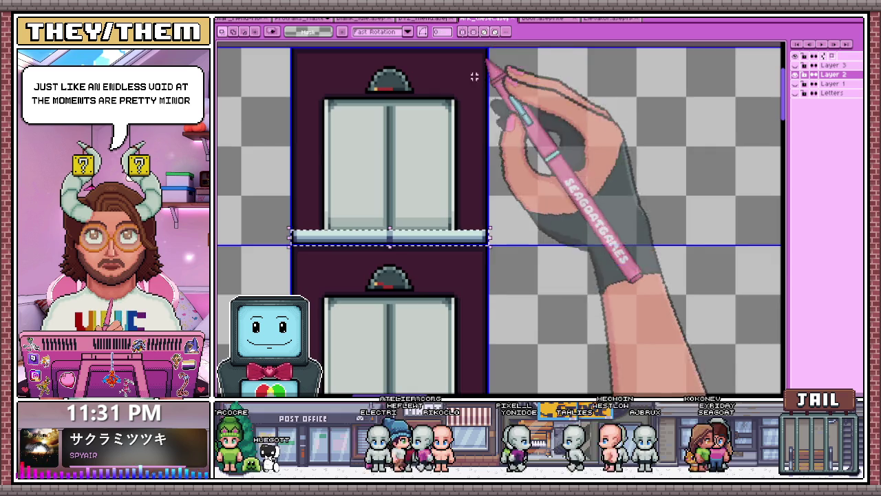
pyautogui.scroll(-5, 474, 76)
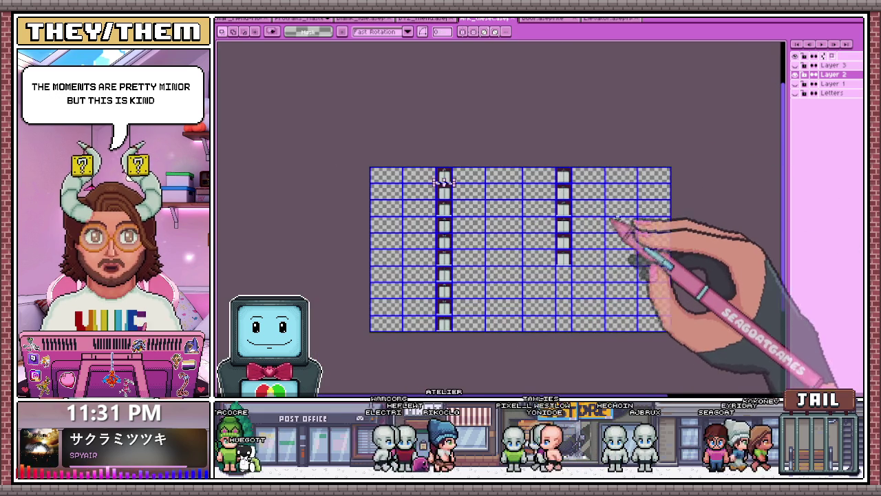
pyautogui.scroll(1, 678, 232)
pyautogui.click(550, 18)
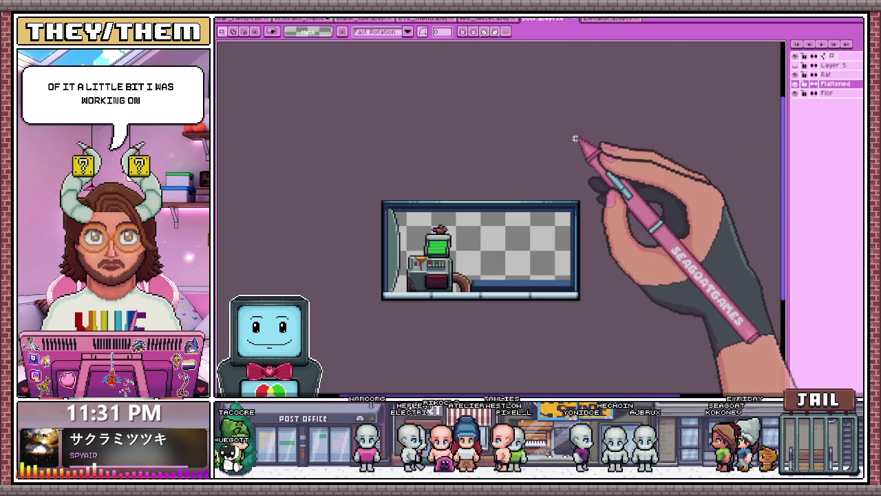
pyautogui.click(612, 19)
pyautogui.click(547, 19)
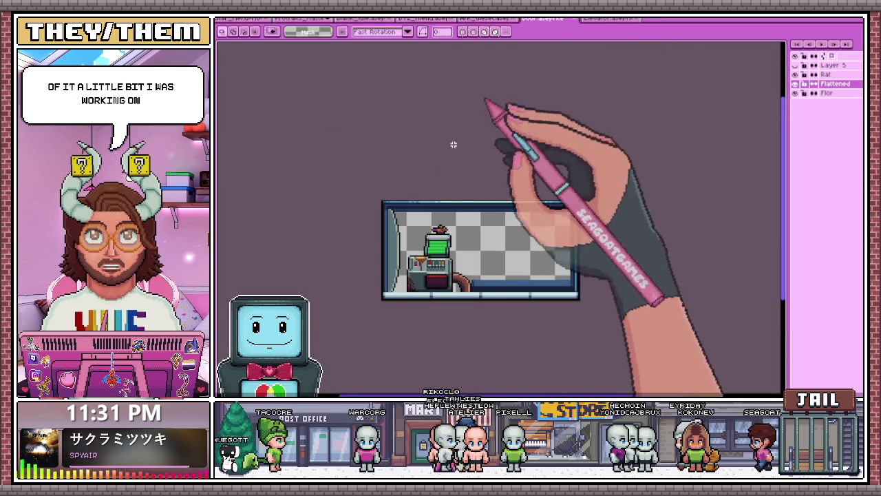
pyautogui.scroll(1, 466, 267)
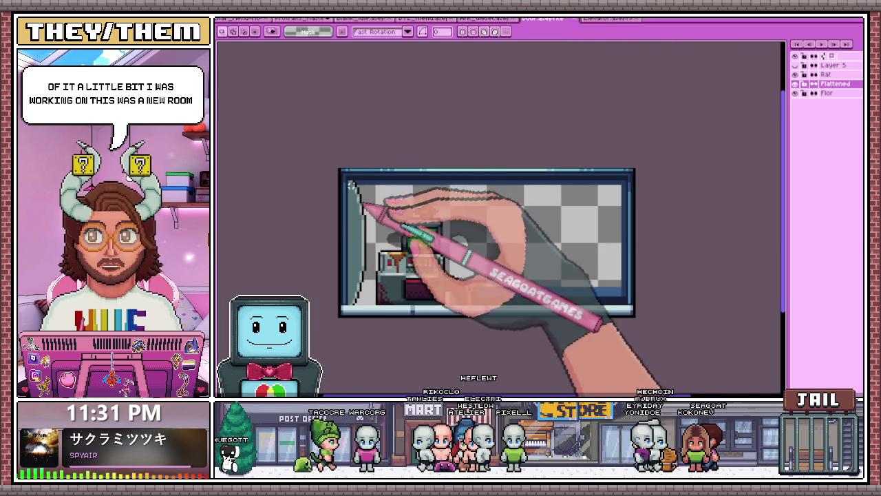
pyautogui.click(421, 19)
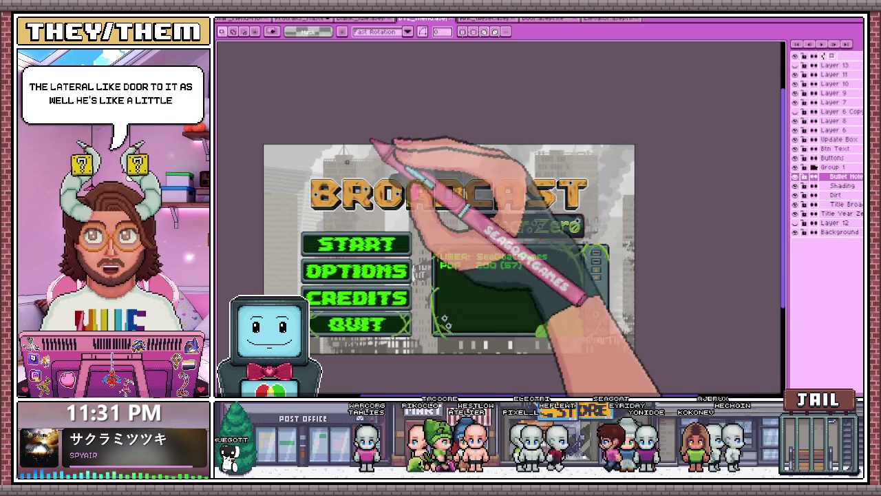
# Zoom over the BROADCAST menu, then switch to the horned green-jacketed character sprite.
pyautogui.scroll(-3, 385, 264)
pyautogui.scroll(3, 423, 296)
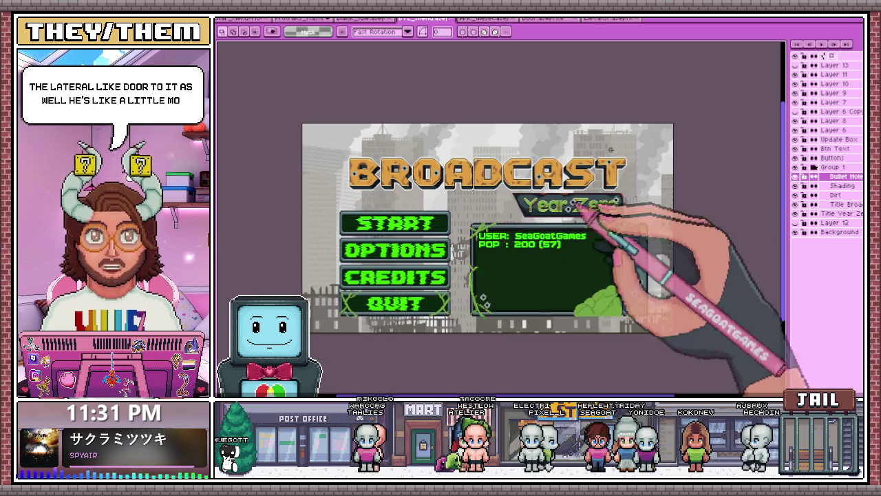
pyautogui.scroll(-3, 454, 211)
pyautogui.scroll(3, 650, 208)
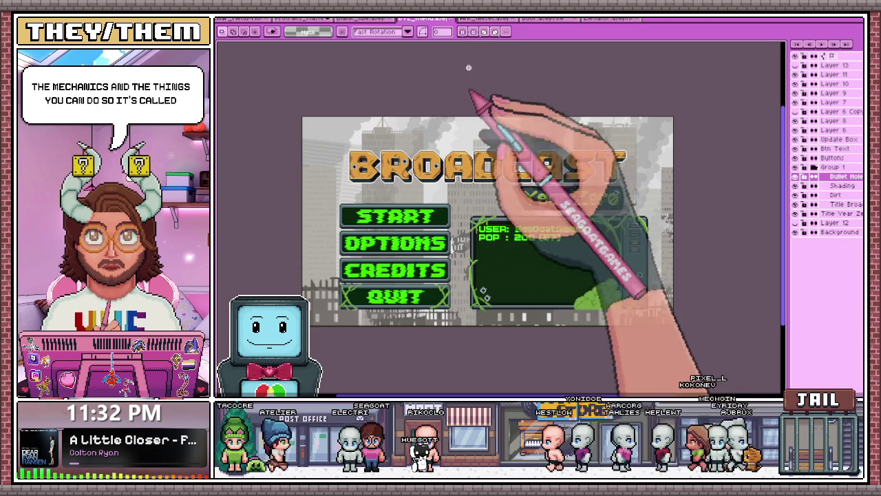
pyautogui.click(364, 19)
pyautogui.scroll(-3, 530, 192)
pyautogui.scroll(1, 491, 247)
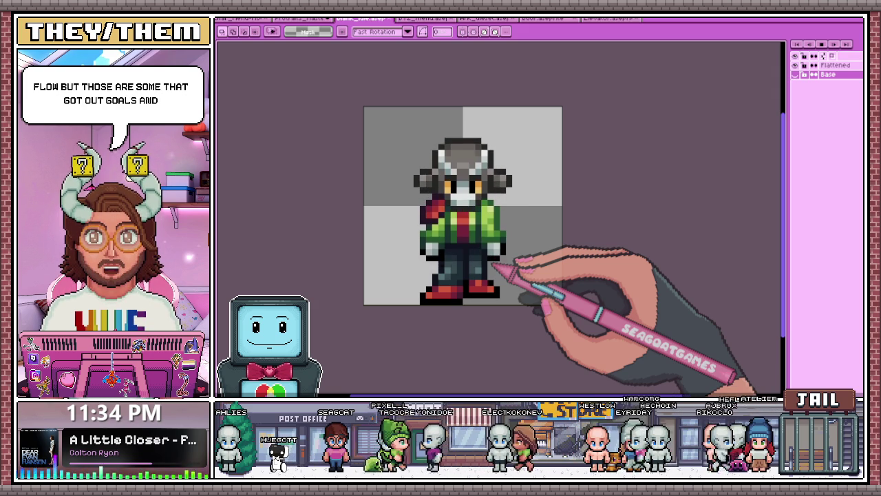
# Switch to the character portraits banner document and zoom in on it.
pyautogui.click(303, 19)
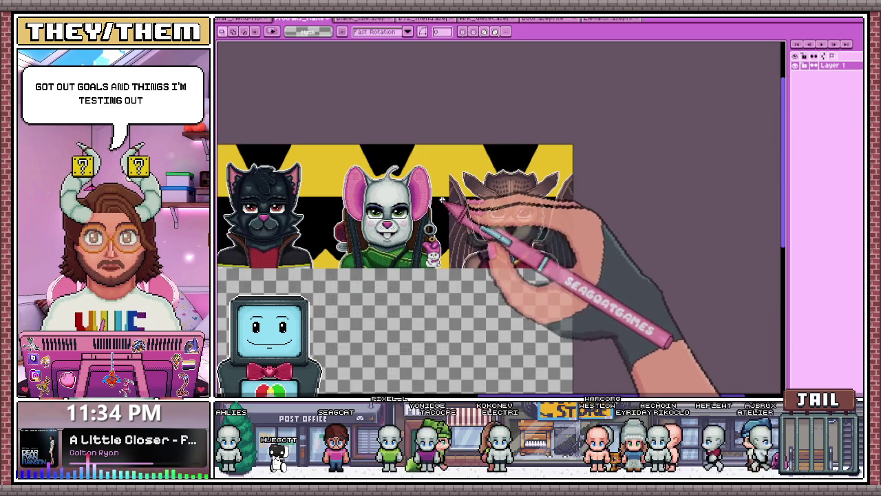
pyautogui.scroll(2, 442, 200)
pyautogui.hscroll(-5, 499, 251)
pyautogui.hscroll(-5, 499, 251)
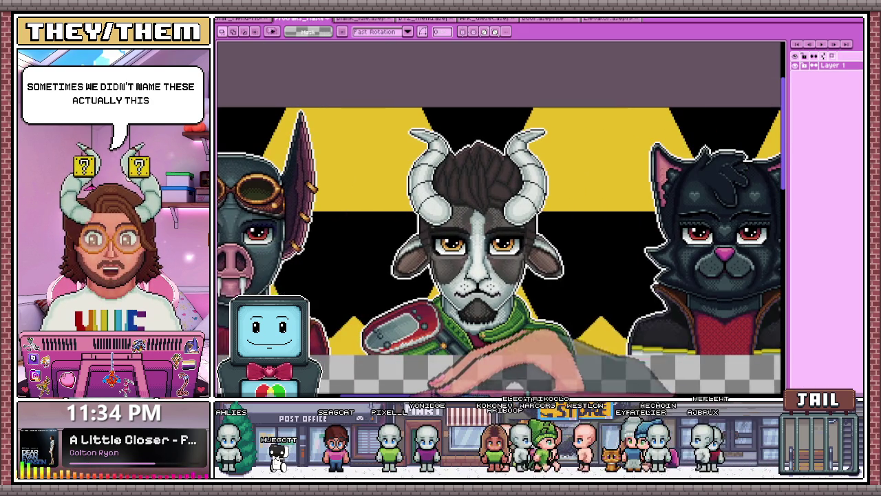
# Pan along the banner past the goat, black cat and rabbit portraits to the owl.
pyautogui.moveTo(619, 275); pyautogui.dragTo(427, 275)
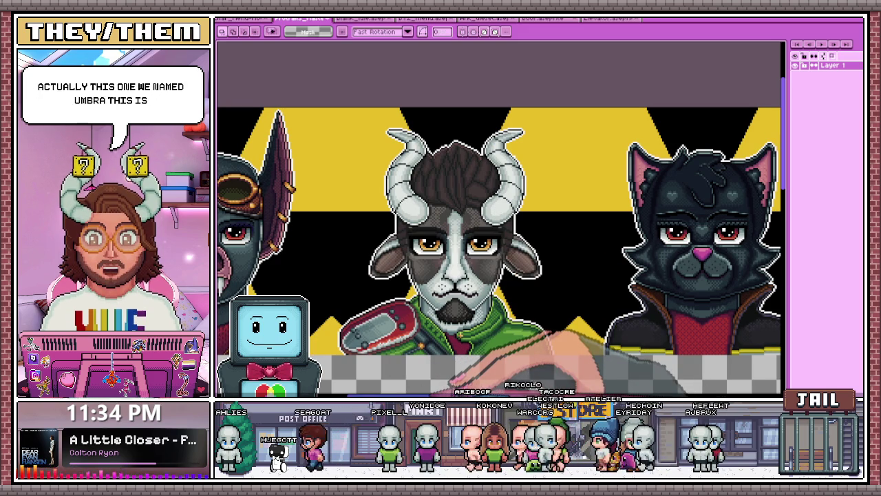
pyautogui.moveTo(619, 275)
pyautogui.mouseDown()
pyautogui.moveTo(423, 275)
pyautogui.moveTo(557, 275)
pyautogui.mouseUp()
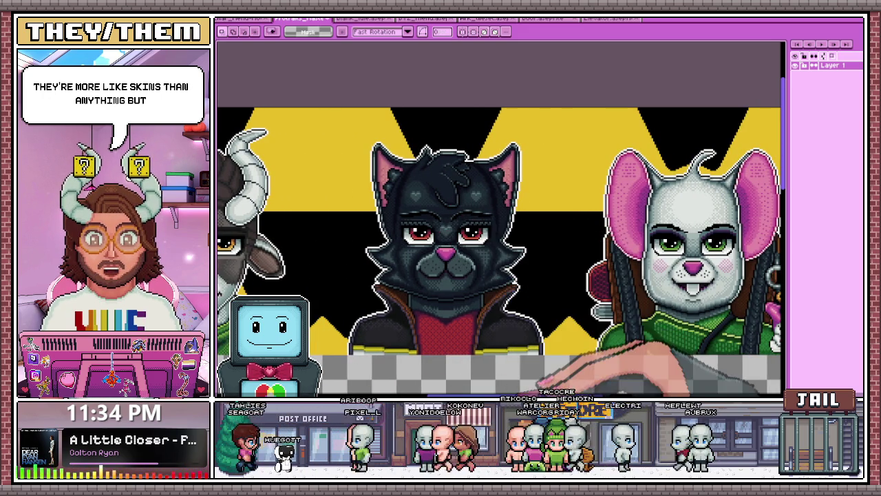
pyautogui.moveTo(620, 275); pyautogui.dragTo(348, 276)
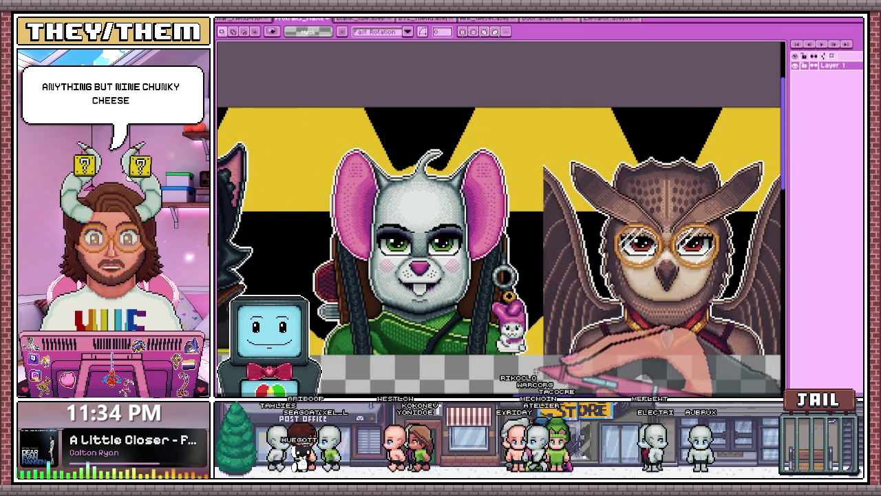
pyautogui.moveTo(619, 275); pyautogui.dragTo(512, 275)
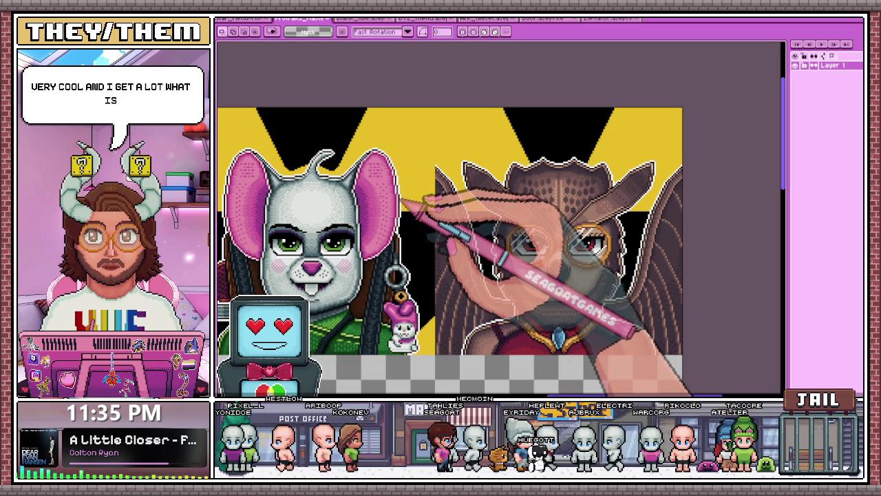
# Switch to the browser and zoom the tarot card gallery out to show six cards.
pyautogui.hotkey('alt', 'Tab')
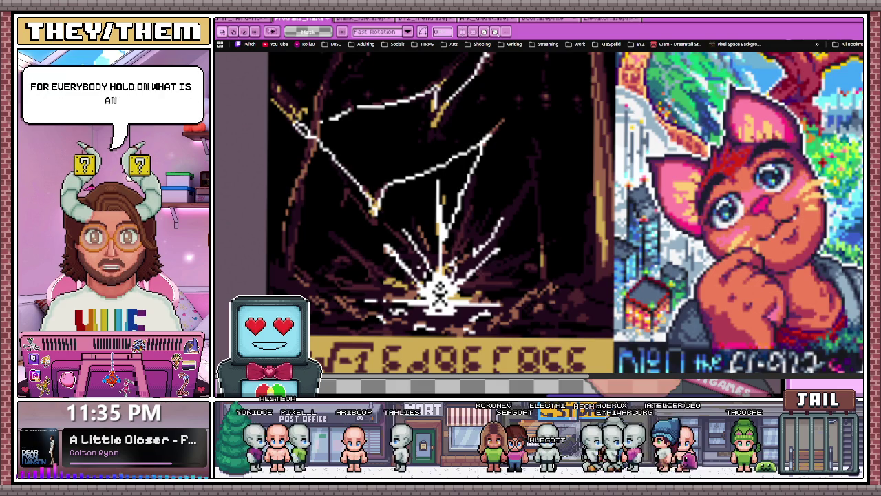
pyautogui.hotkey('ctrl', '-')
pyautogui.hotkey('ctrl', '-')
pyautogui.scroll(1, 543, 213)
pyautogui.scroll(2, 542, 213)
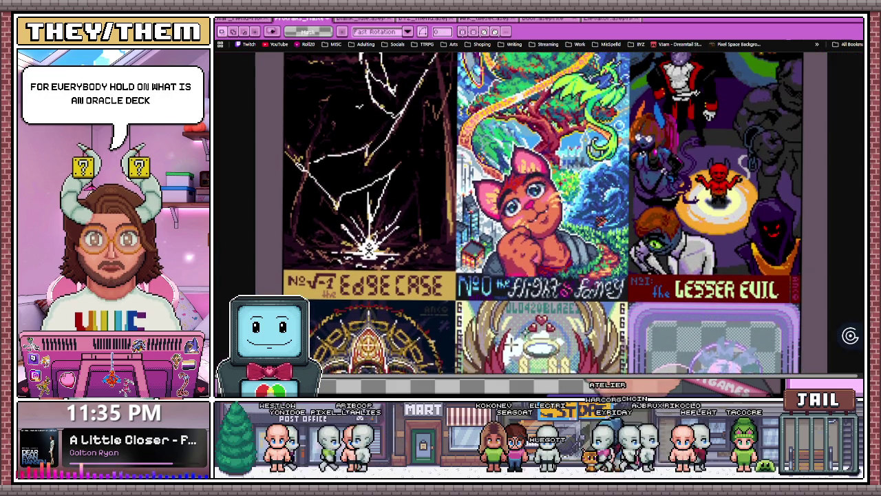
pyautogui.scroll(1, 542, 214)
pyautogui.scroll(1, 542, 213)
pyautogui.scroll(1, 543, 221)
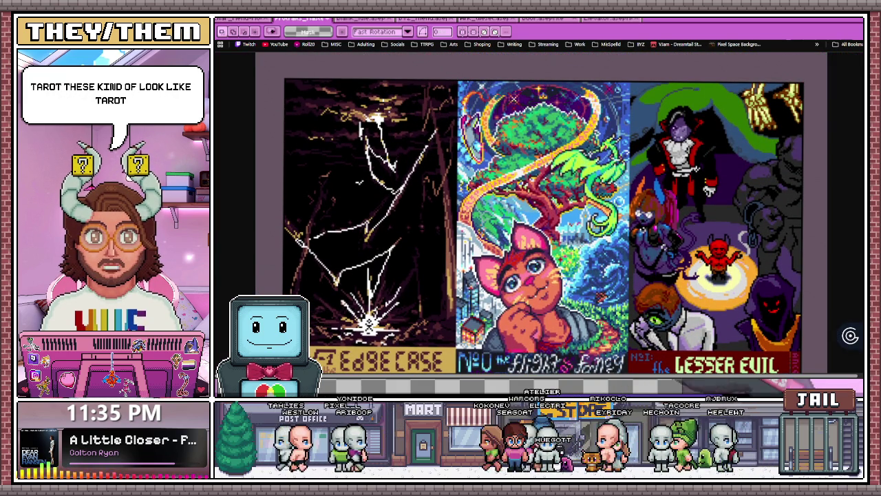
pyautogui.scroll(-1, 542, 213)
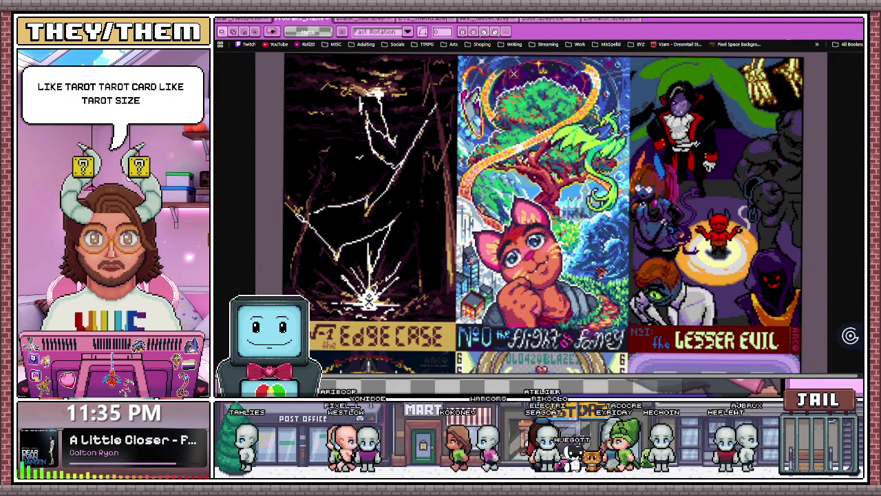
pyautogui.scroll(1, 543, 214)
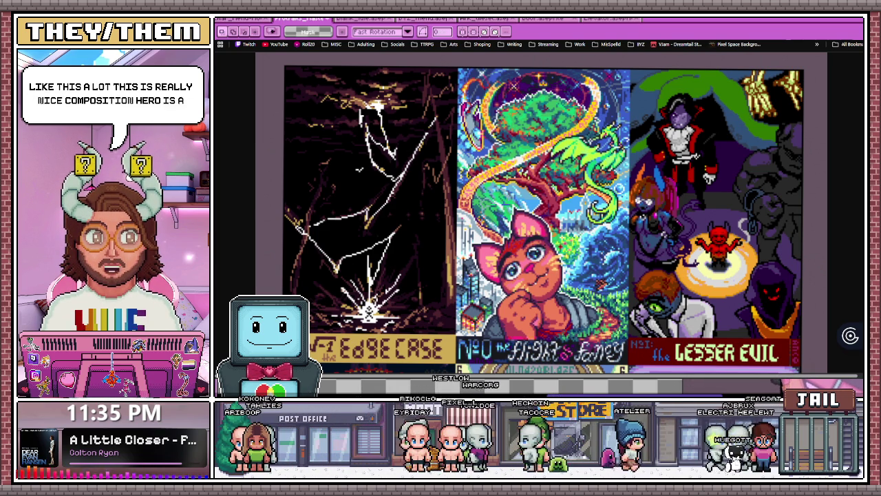
pyautogui.scroll(1, 543, 220)
pyautogui.scroll(-1, 543, 221)
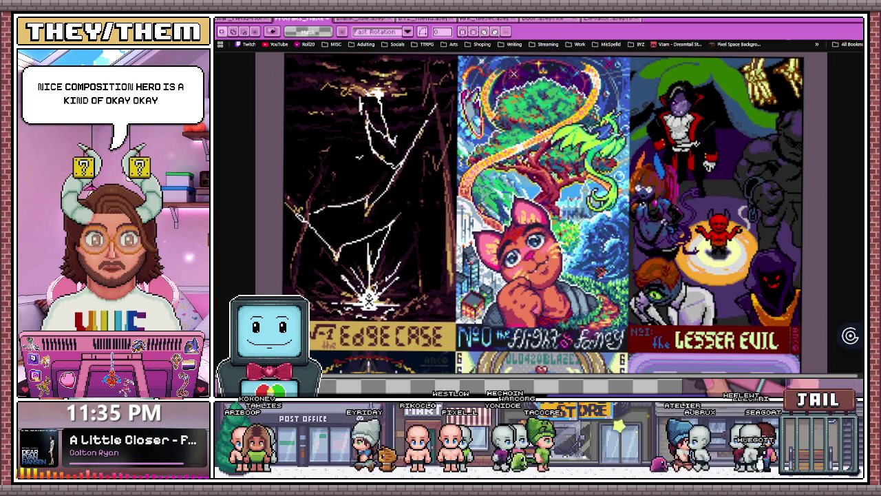
pyautogui.scroll(1, 544, 213)
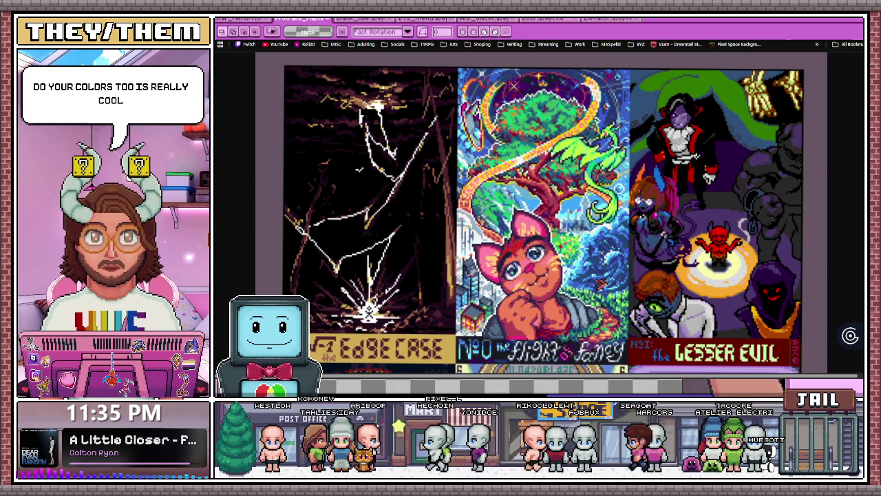
pyautogui.scroll(1, 543, 220)
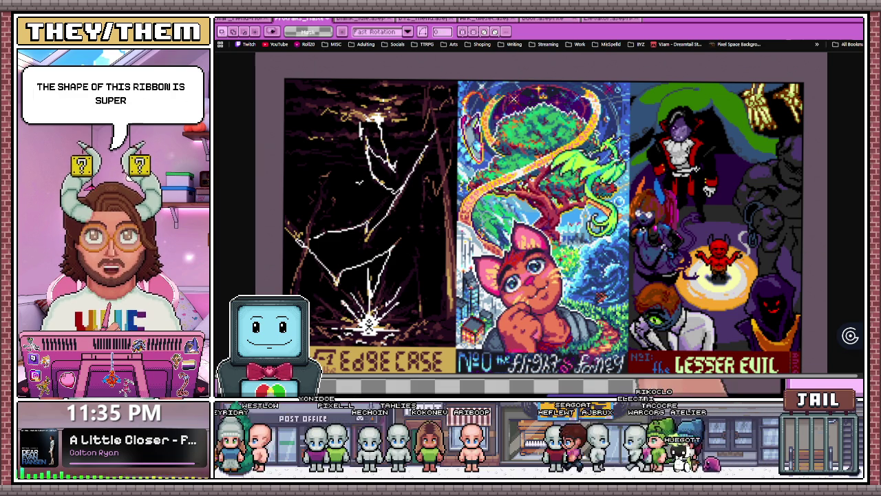
pyautogui.scroll(-1, 544, 219)
pyautogui.scroll(-2, 543, 214)
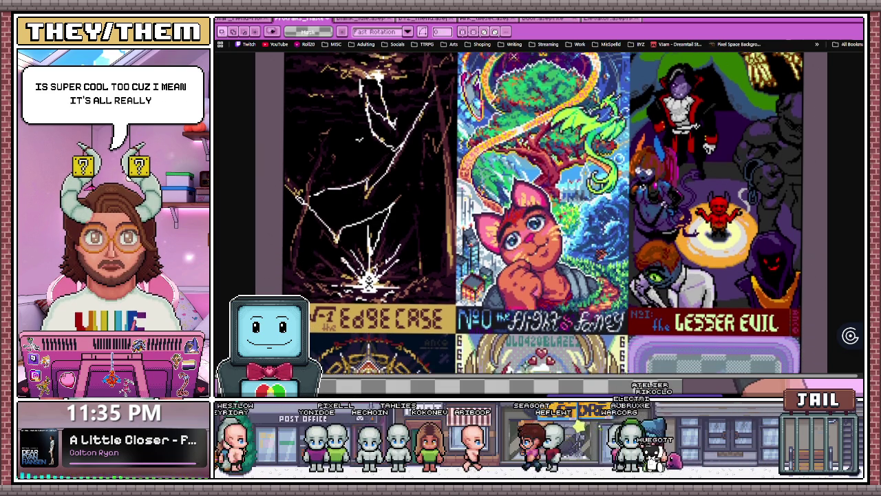
pyautogui.scroll(-2, 543, 213)
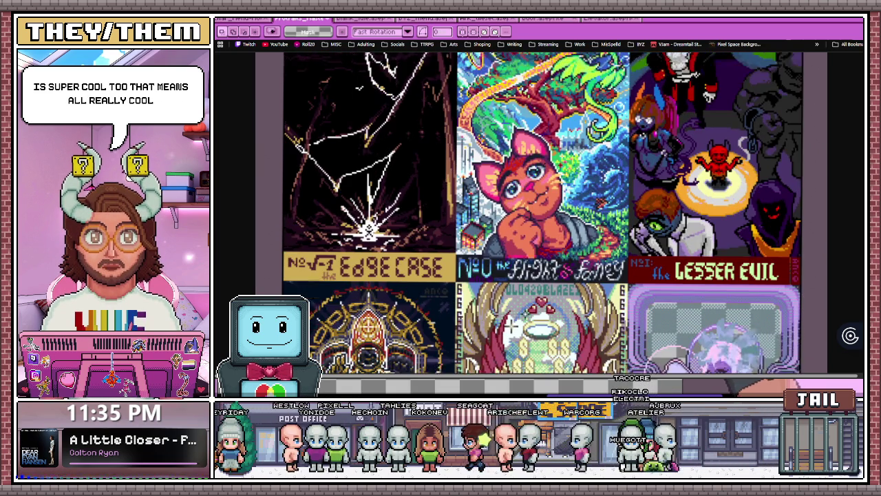
pyautogui.scroll(4, 544, 213)
# Scroll up and down through the rest of the pixel-art tarot card gallery.
pyautogui.scroll(-1, 544, 213)
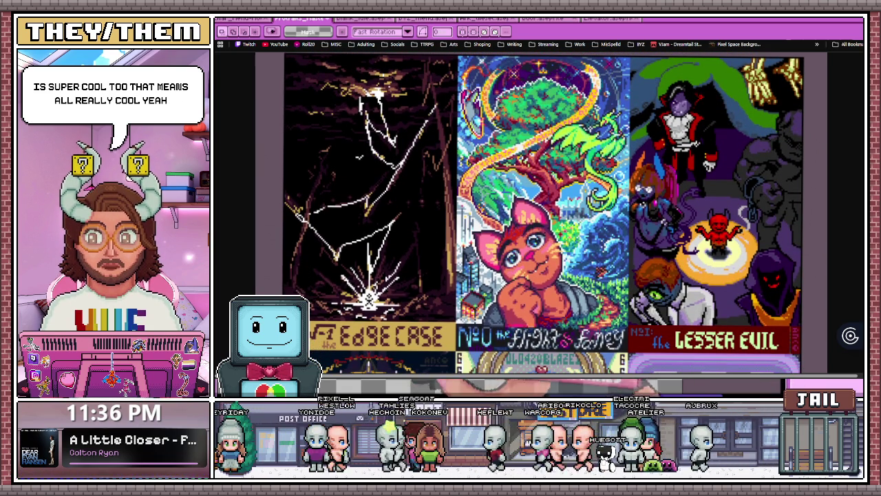
pyautogui.scroll(2, 544, 213)
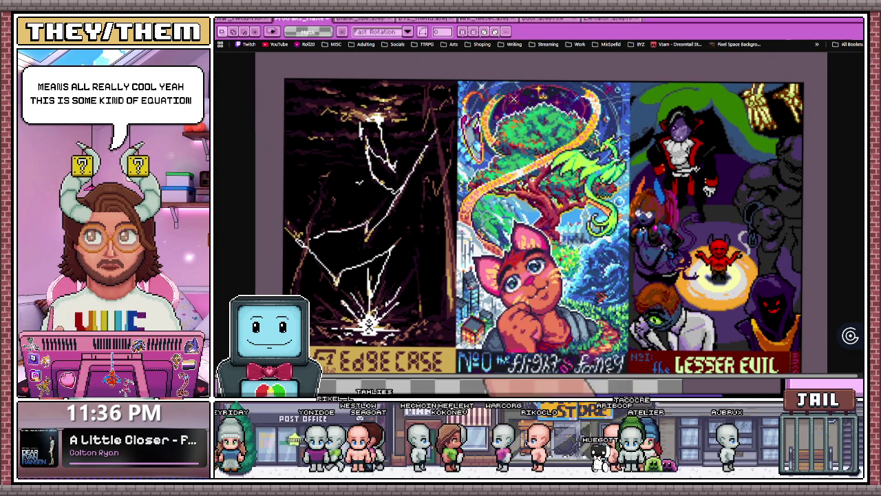
pyautogui.scroll(-1, 544, 219)
pyautogui.scroll(-5, 544, 213)
pyautogui.scroll(-1, 544, 214)
pyautogui.scroll(1, 544, 213)
pyautogui.scroll(-5, 544, 213)
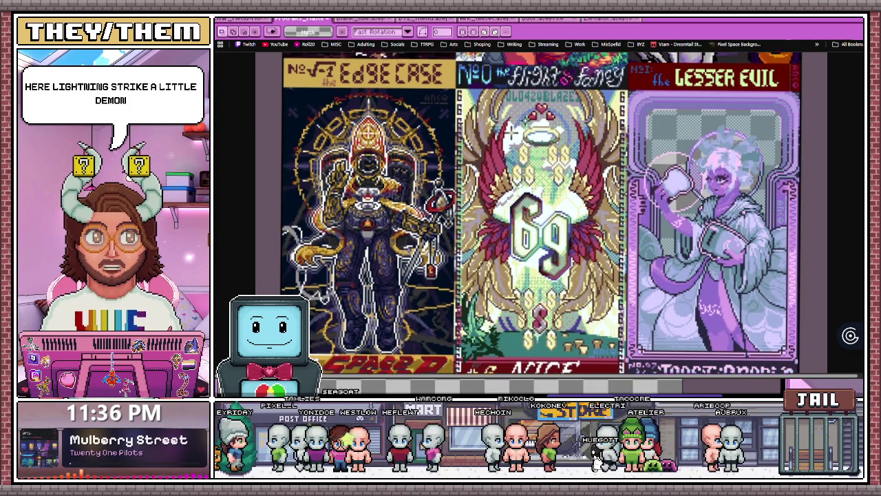
pyautogui.scroll(-2, 543, 213)
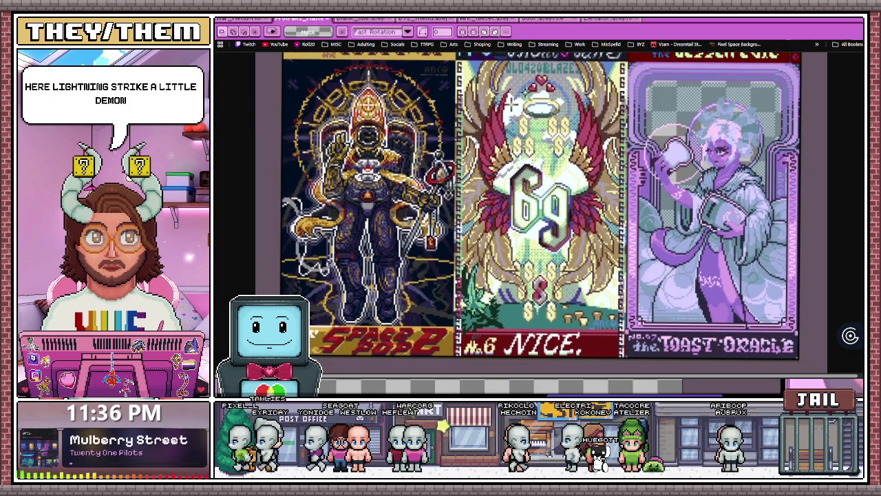
pyautogui.scroll(1, 544, 213)
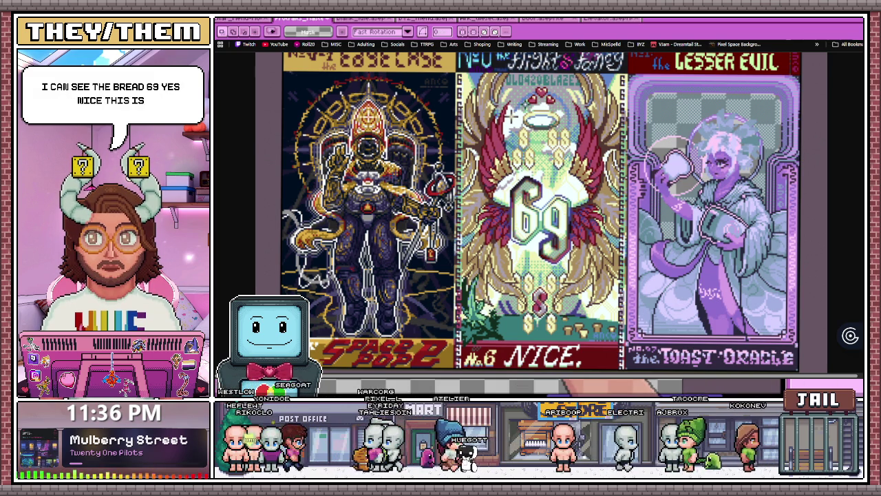
pyautogui.scroll(-1, 511, 116)
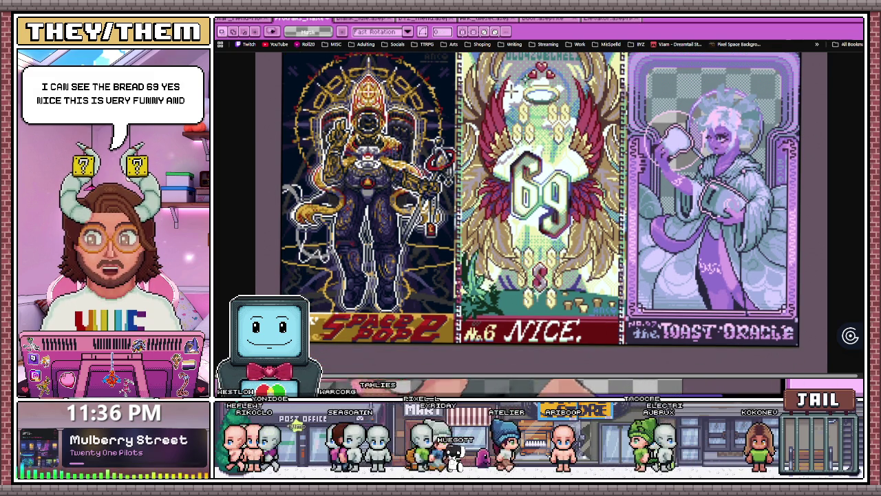
pyautogui.scroll(-5, 511, 115)
pyautogui.scroll(-5, 349, 330)
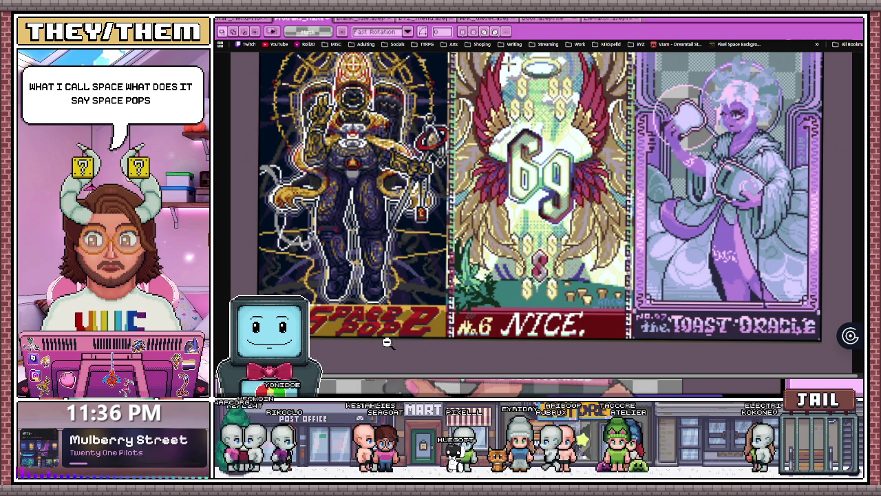
pyautogui.scroll(1, 375, 160)
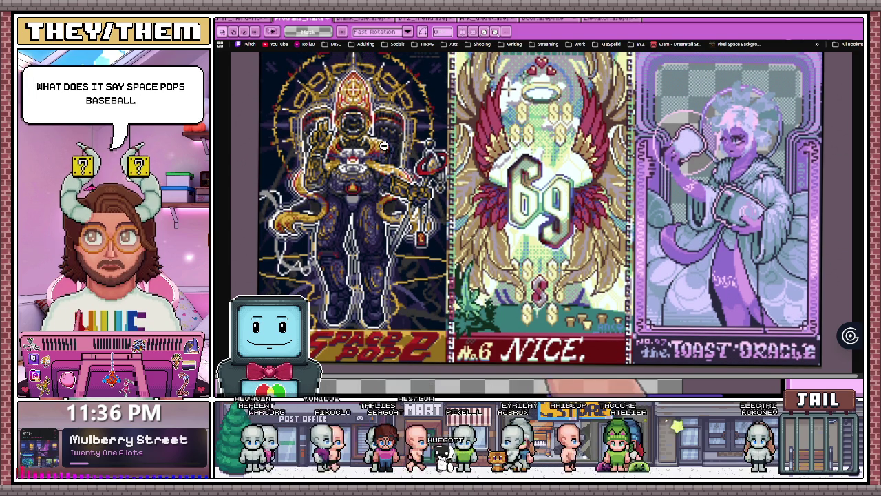
pyautogui.scroll(2, 341, 180)
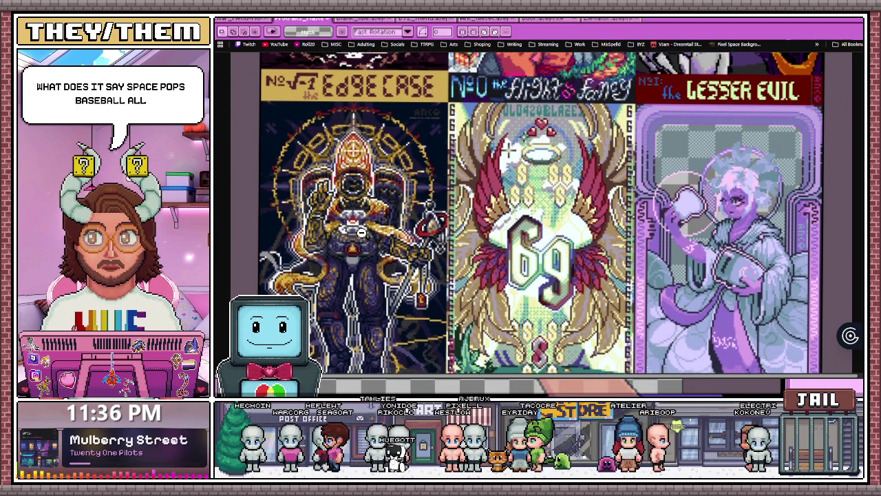
pyautogui.scroll(-2, 360, 232)
pyautogui.scroll(-1, 361, 232)
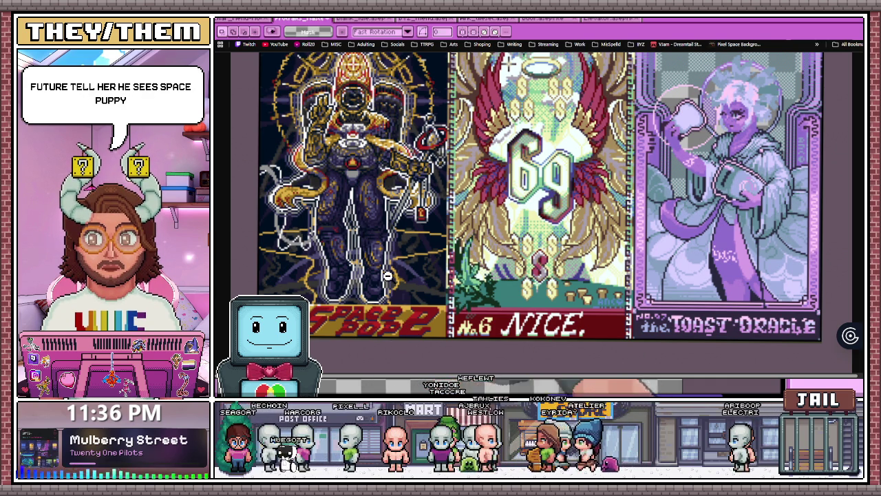
pyautogui.scroll(3, 369, 286)
pyautogui.scroll(-2, 369, 286)
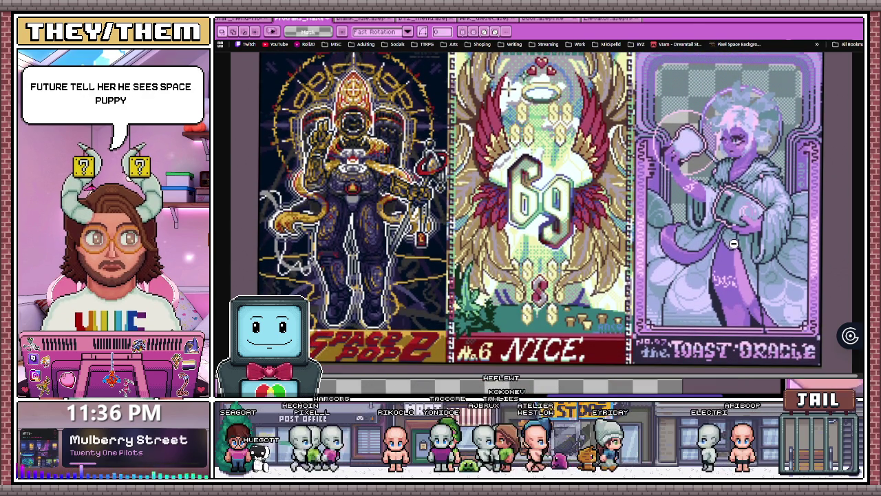
pyautogui.scroll(1, 722, 252)
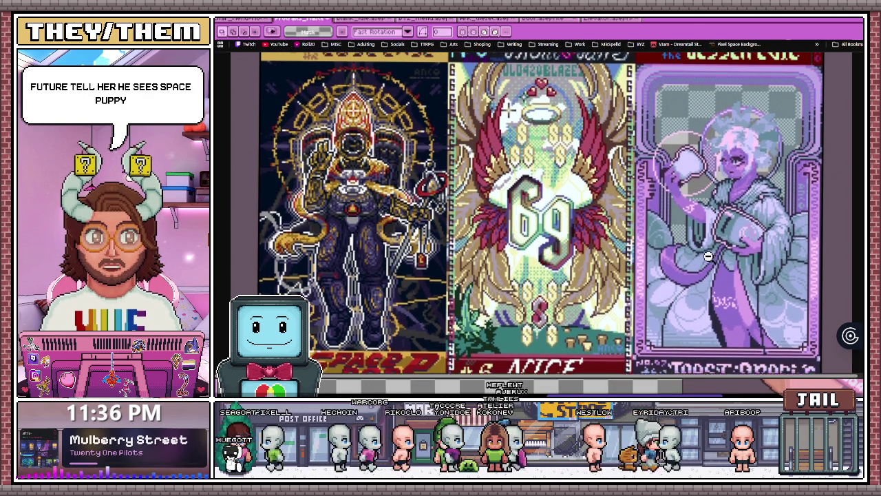
pyautogui.scroll(3, 715, 254)
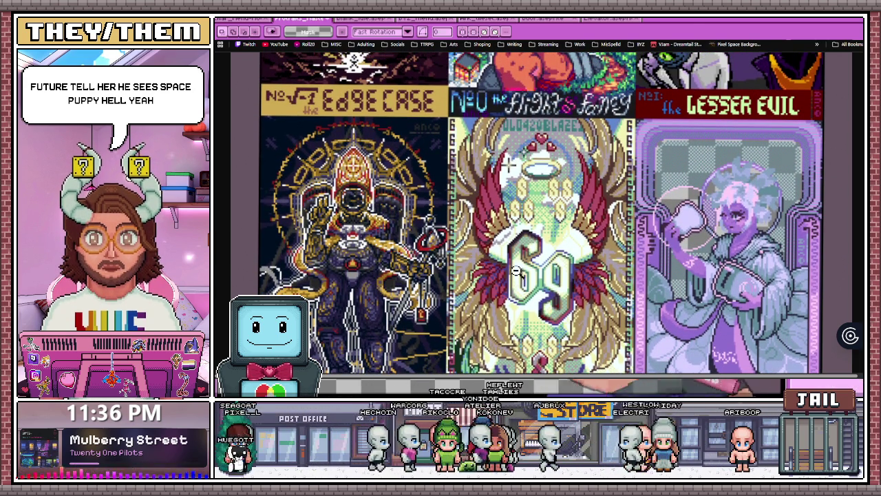
pyautogui.scroll(-3, 499, 232)
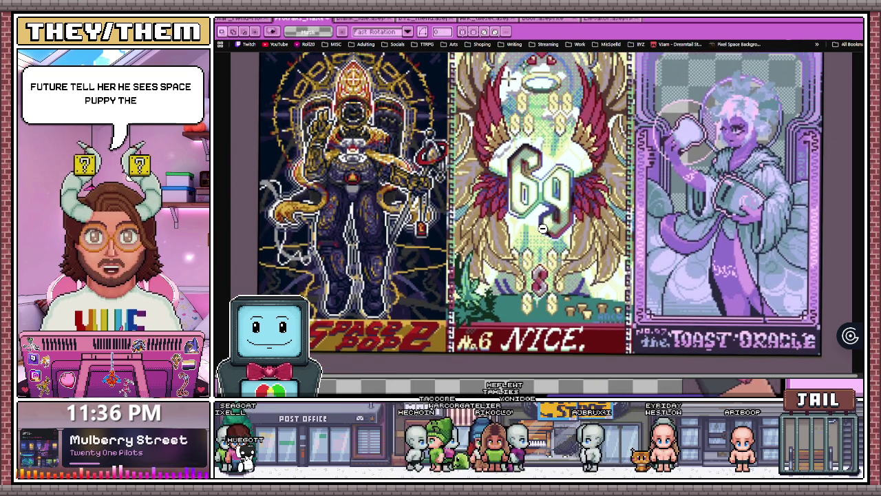
pyautogui.scroll(5, 522, 264)
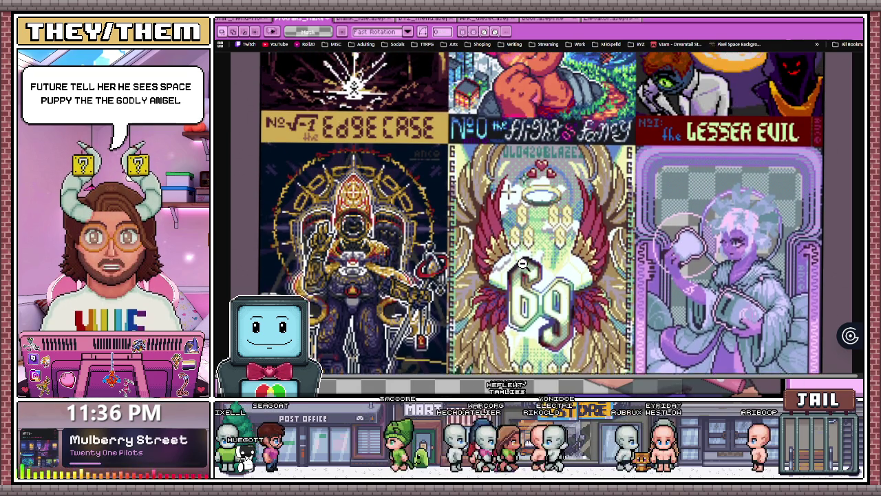
pyautogui.scroll(3, 521, 264)
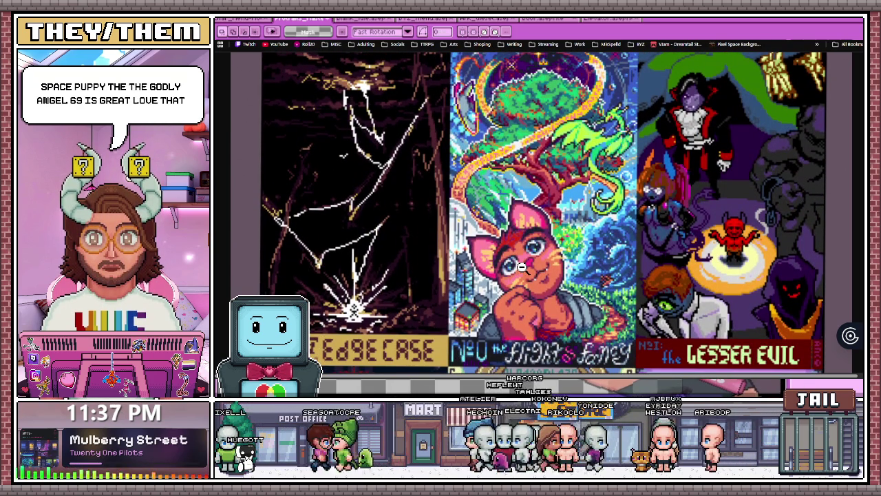
pyautogui.scroll(-5, 476, 353)
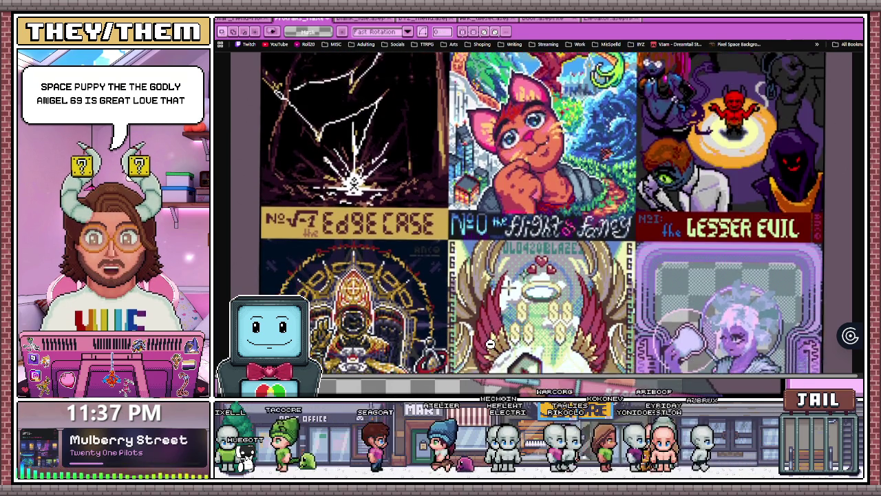
pyautogui.scroll(5, 489, 344)
pyautogui.scroll(5, 488, 344)
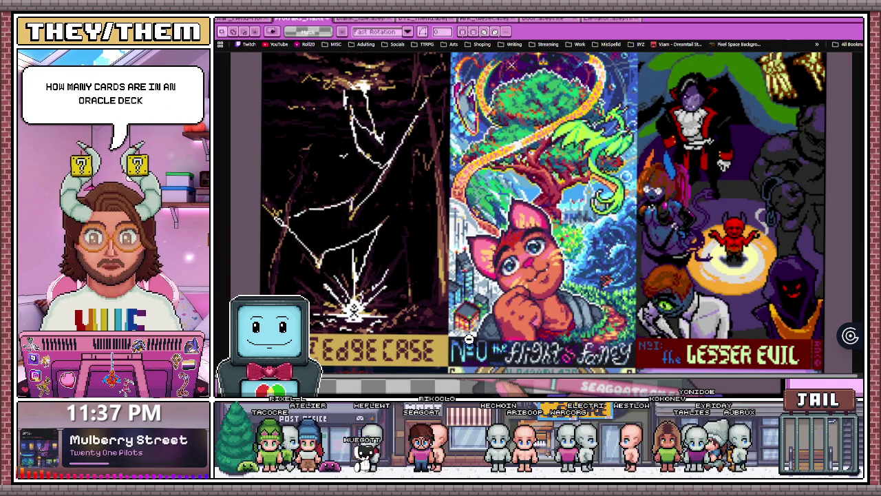
pyautogui.scroll(1, 468, 338)
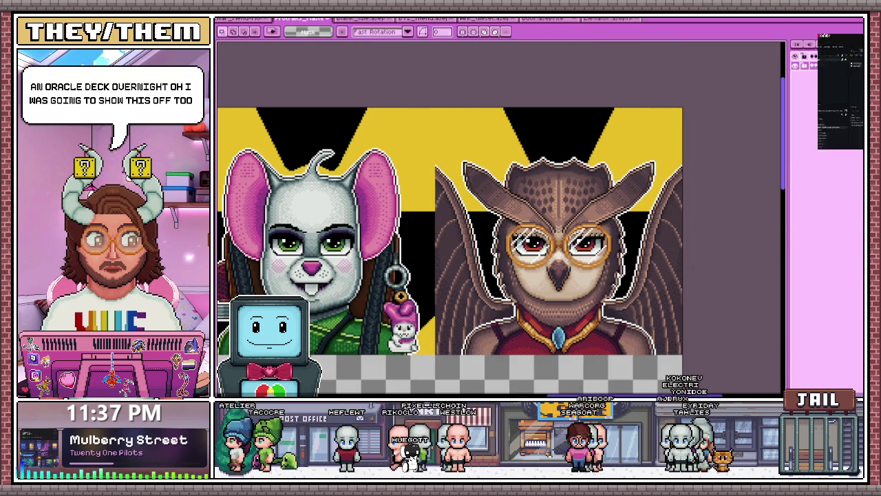
# Switch to the Godot stats video and skip from the intro to the stat recalculation part.
pyautogui.hotkey('alt', 'Tab')
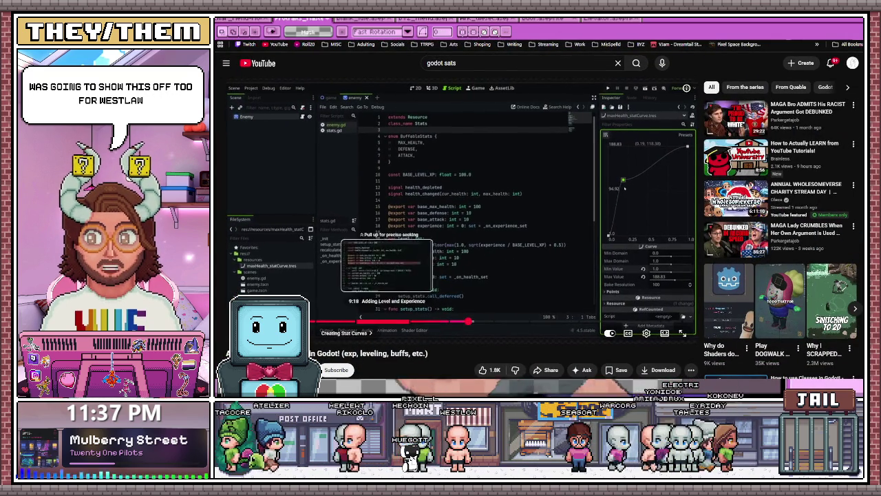
pyautogui.moveTo(387, 322); pyautogui.dragTo(315, 322)
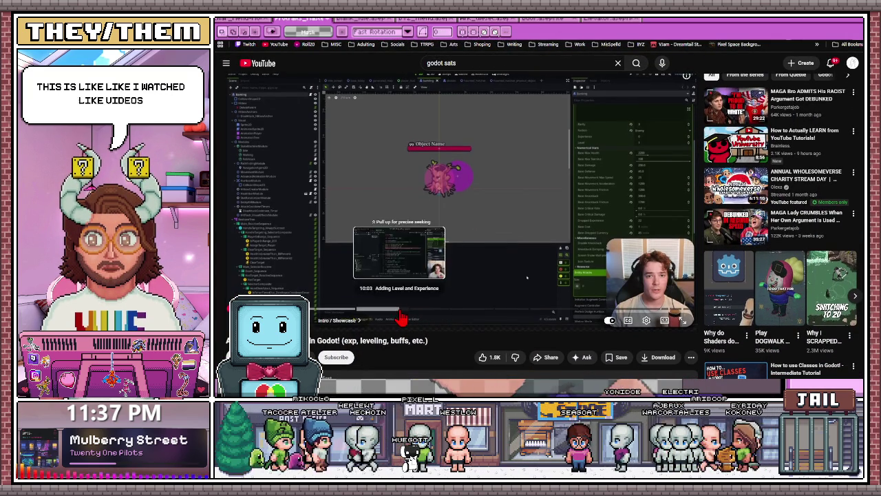
pyautogui.click(405, 321)
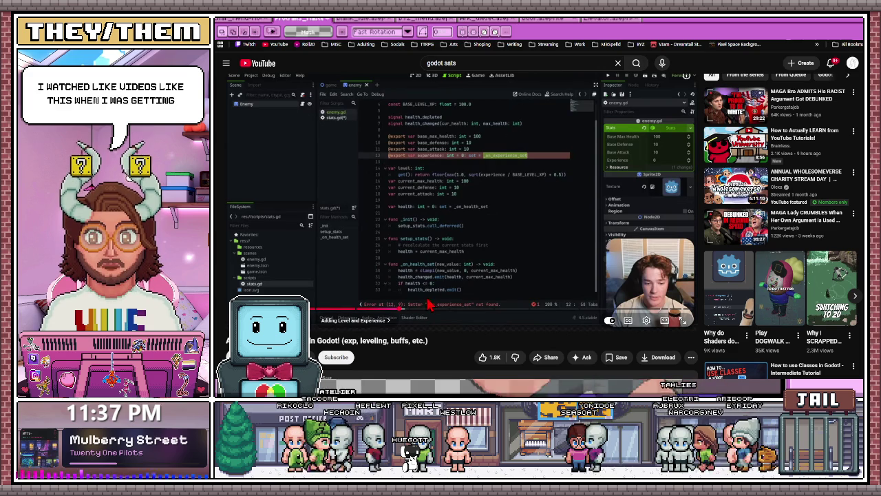
pyautogui.click(427, 307)
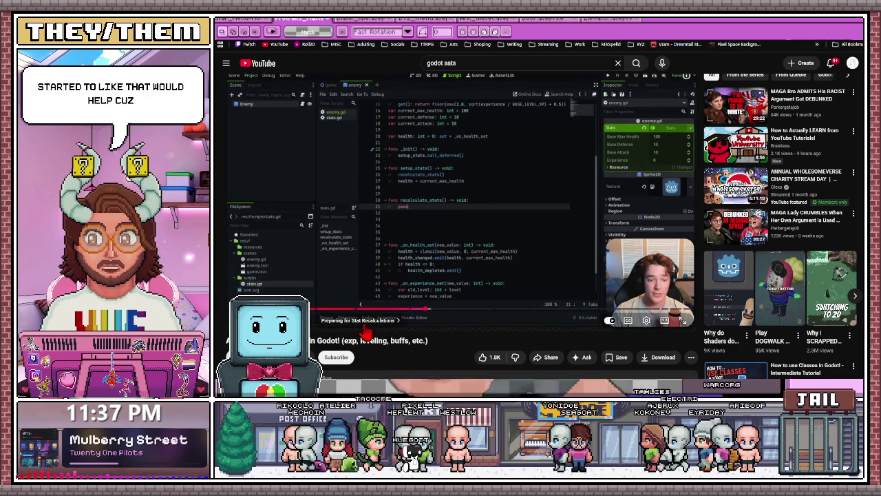
# Seek the video to the stat curves chapter, then back to 'Adding Level and Experience'.
pyautogui.hotkey('ctrl', 'l')
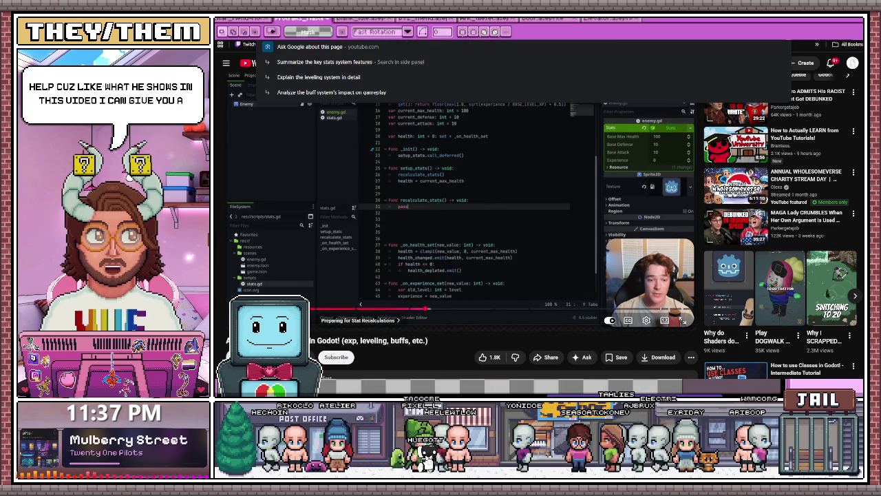
pyautogui.press('Escape')
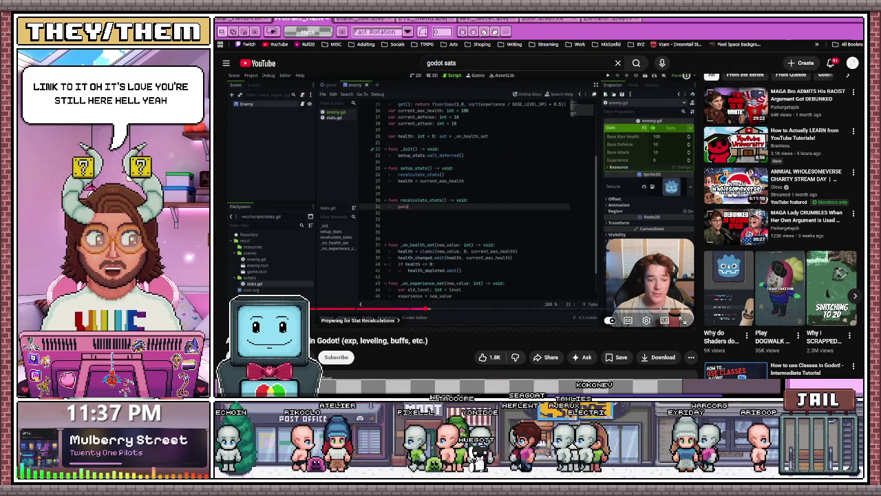
pyautogui.scroll(-1, 455, 275)
pyautogui.click(492, 305)
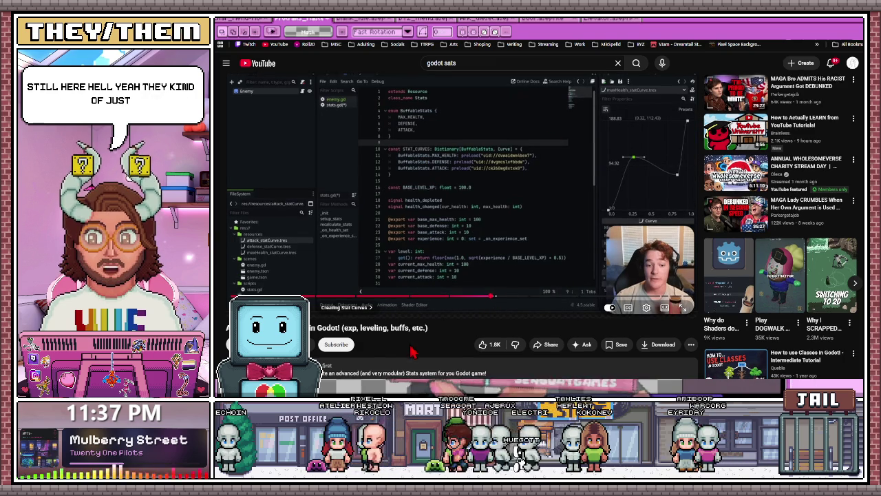
pyautogui.scroll(-1, 413, 347)
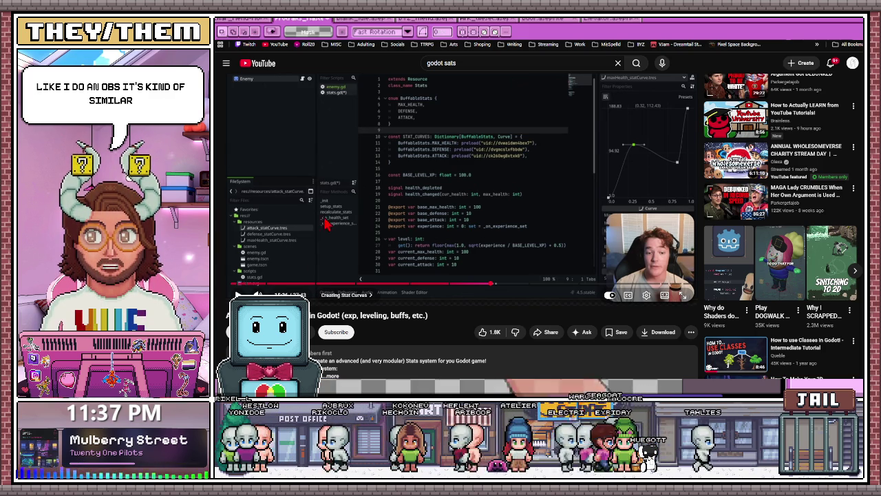
pyautogui.click(376, 284)
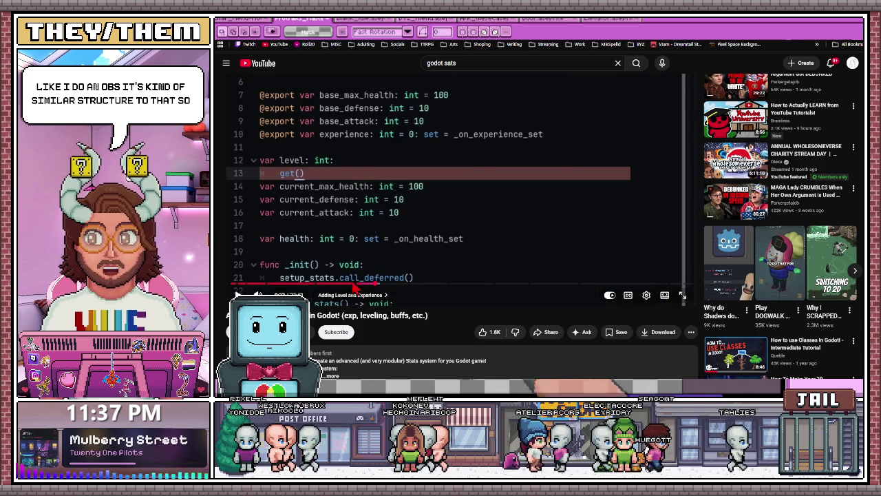
# Seek from the stat property code past recalculate_stats to the 'Creating the Buff/Debuff System' chapter.
pyautogui.moveTo(377, 282); pyautogui.dragTo(253, 283)
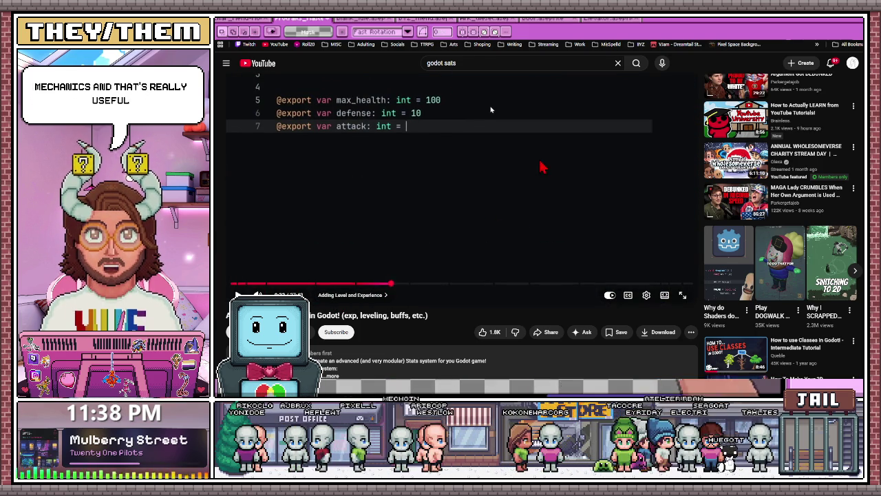
pyautogui.click(395, 283)
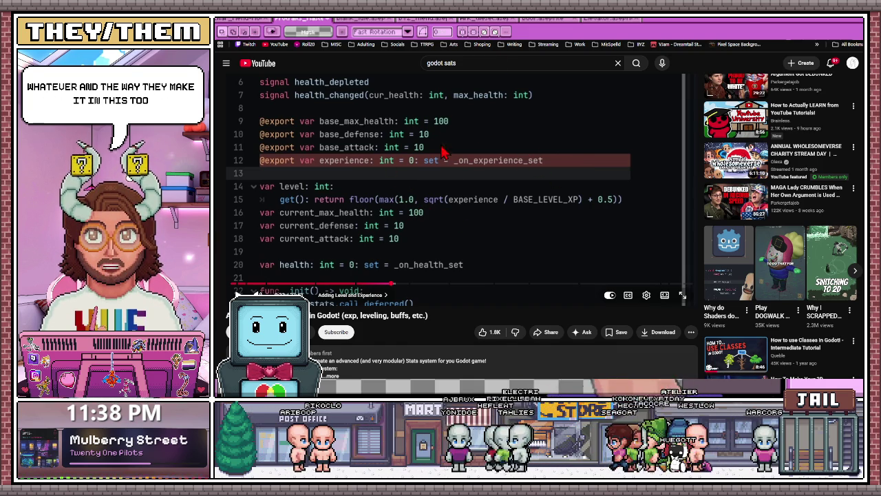
pyautogui.click(522, 283)
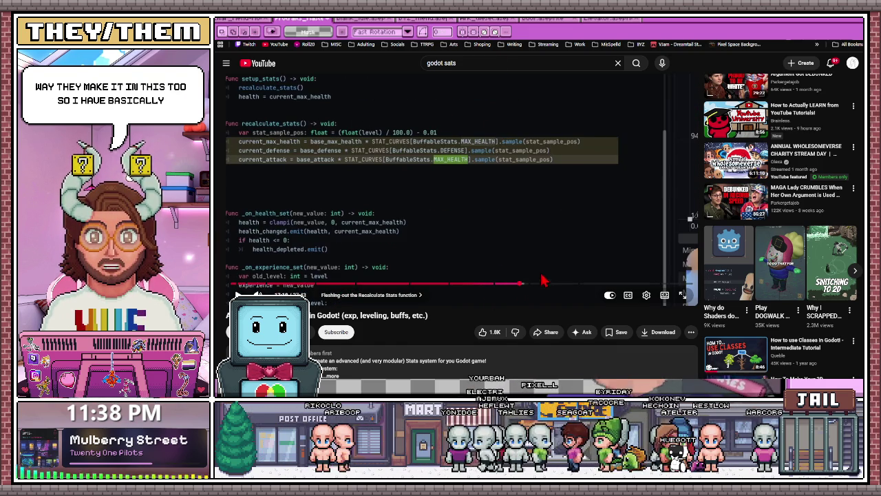
pyautogui.click(547, 283)
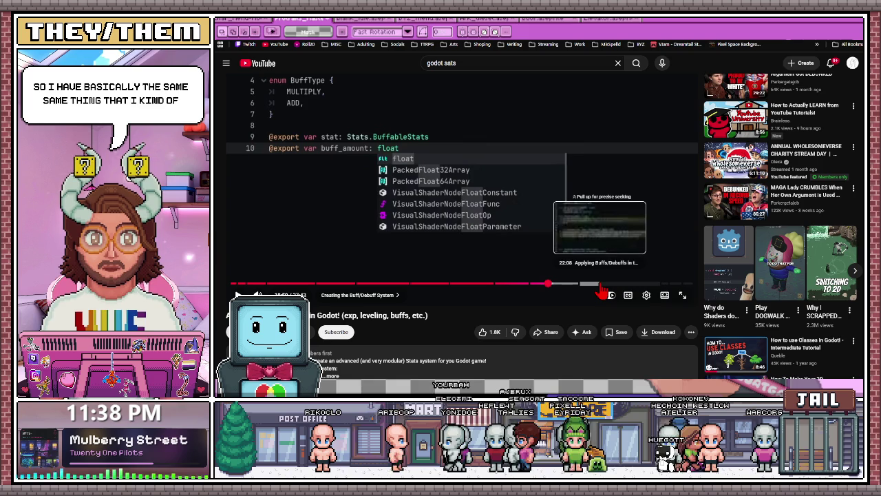
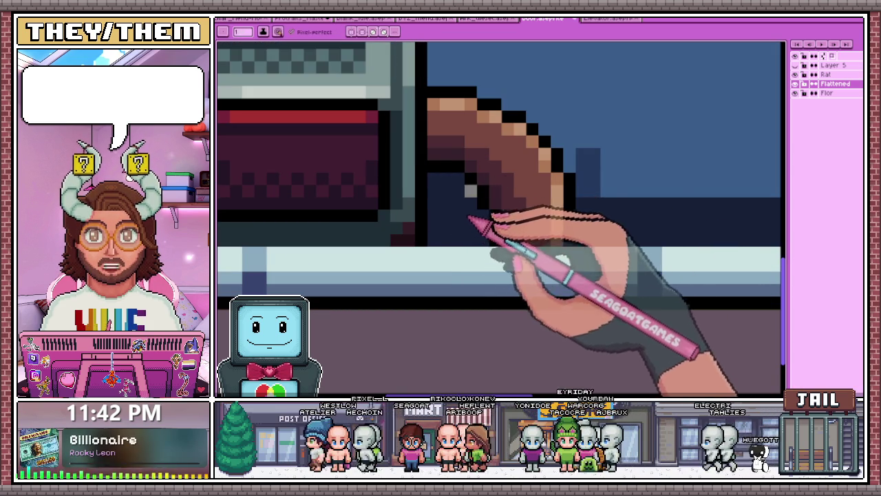
# Zoom in and out over the room sprite while briefly picking the paint bucket (G).
pyautogui.scroll(-2, 472, 222)
pyautogui.scroll(-2, 476, 240)
pyautogui.scroll(-2, 472, 252)
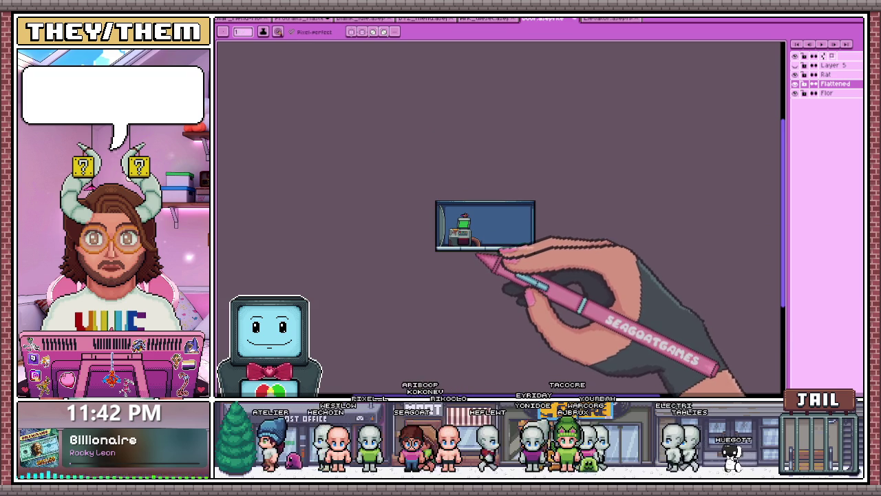
pyautogui.scroll(3, 479, 253)
pyautogui.scroll(2, 516, 237)
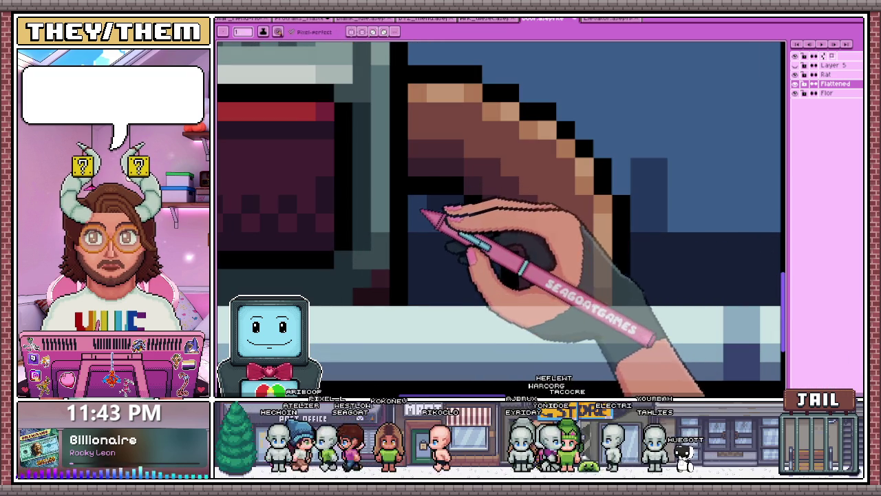
pyautogui.scroll(-2, 441, 234)
pyautogui.scroll(-2, 472, 240)
pyautogui.scroll(2, 482, 234)
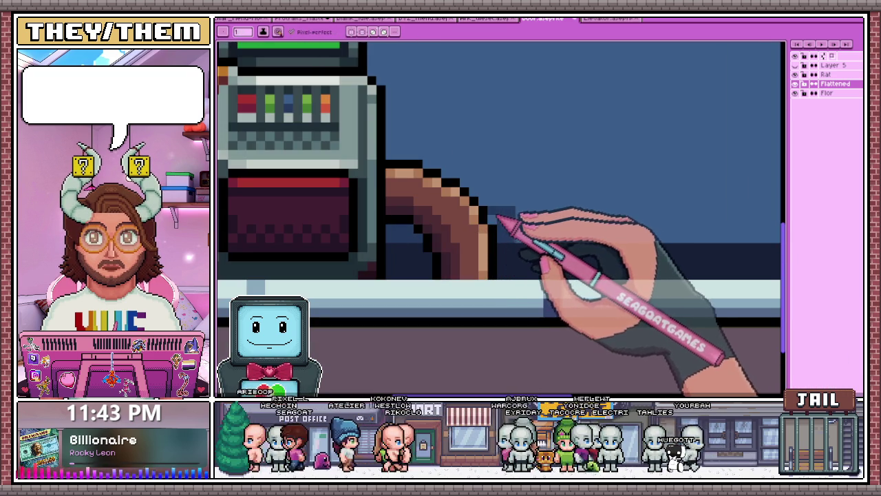
pyautogui.scroll(-2, 520, 215)
pyautogui.scroll(2, 605, 232)
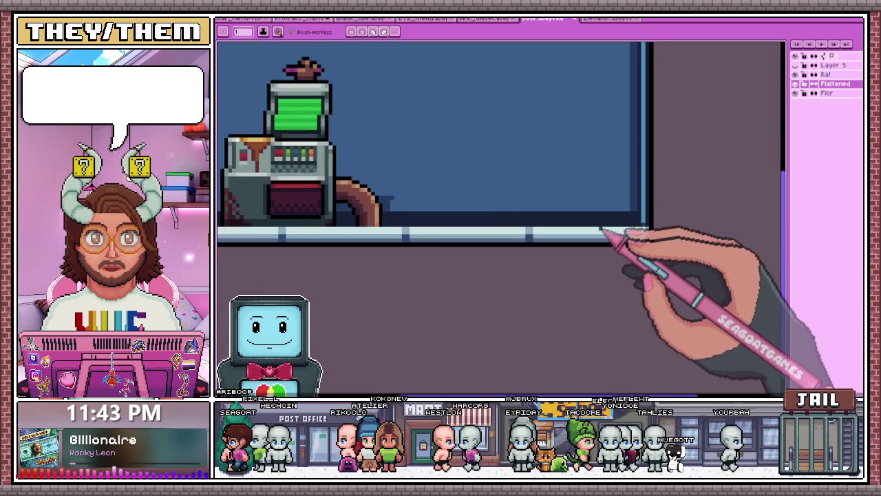
pyautogui.scroll(1, 649, 197)
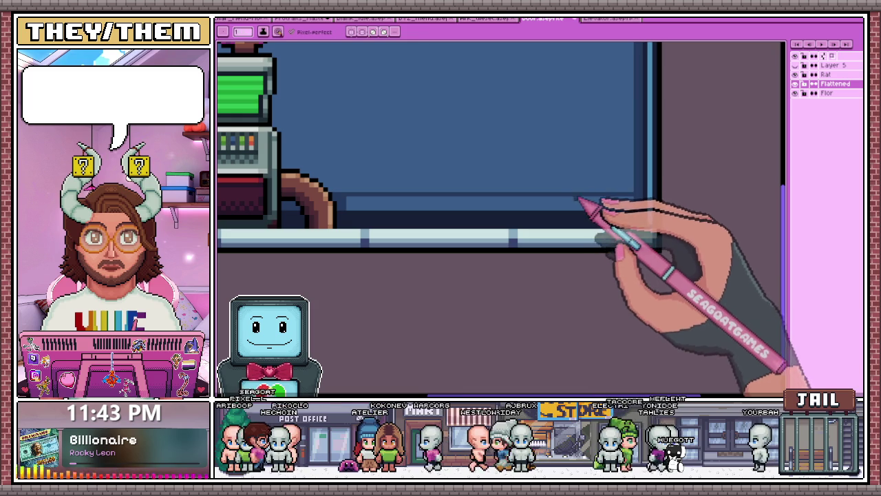
pyautogui.press('g')
pyautogui.scroll(-2, 571, 207)
pyautogui.scroll(2, 438, 186)
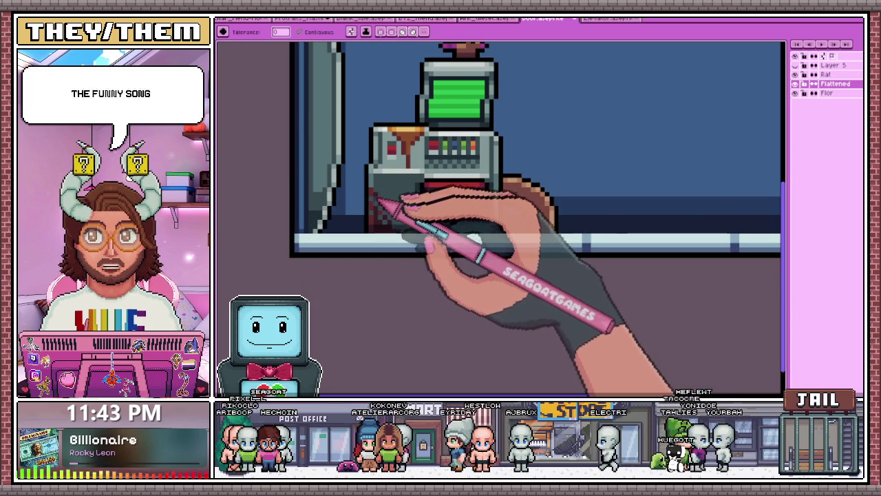
pyautogui.scroll(2, 356, 204)
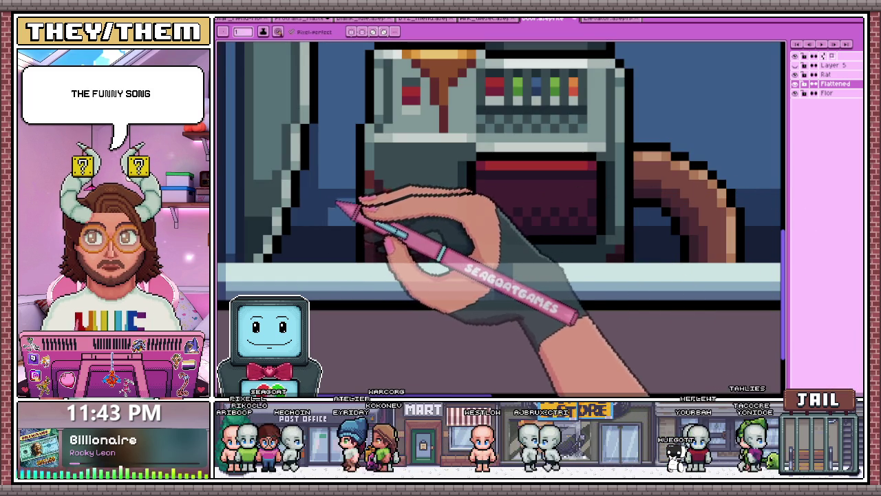
pyautogui.scroll(-2, 351, 216)
pyautogui.scroll(-2, 390, 256)
pyautogui.scroll(-2, 406, 263)
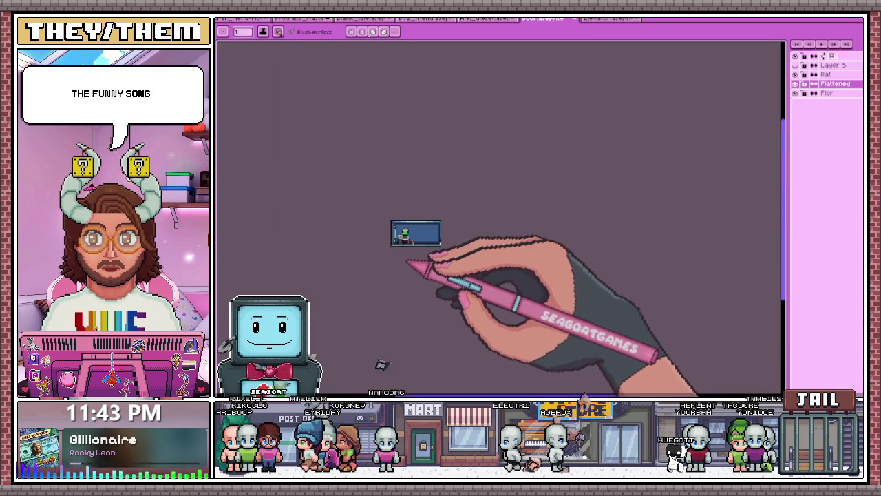
pyautogui.scroll(2, 405, 234)
pyautogui.scroll(2, 393, 196)
pyautogui.scroll(2, 413, 216)
# Try the eyedropper (I), keep inspecting the machine, then switch to the Magic Wand (W).
pyautogui.press('i')
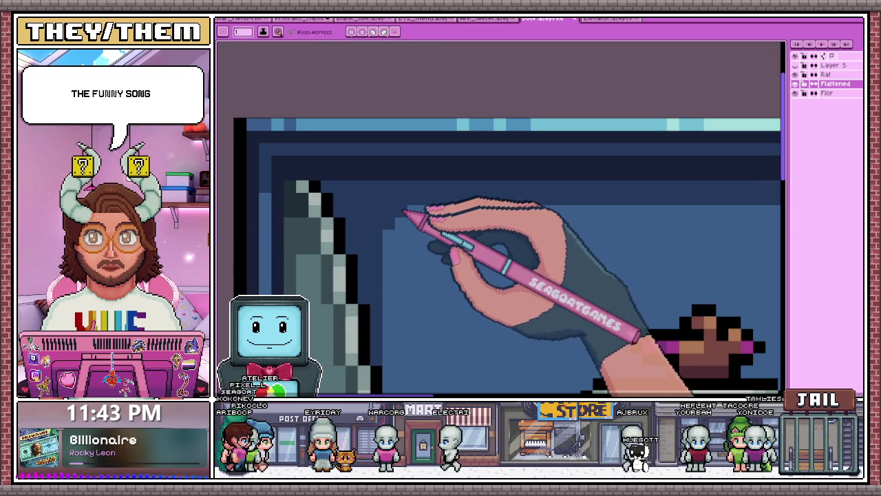
pyautogui.scroll(-2, 371, 206)
pyautogui.scroll(-2, 482, 211)
pyautogui.scroll(2, 620, 241)
pyautogui.scroll(2, 630, 206)
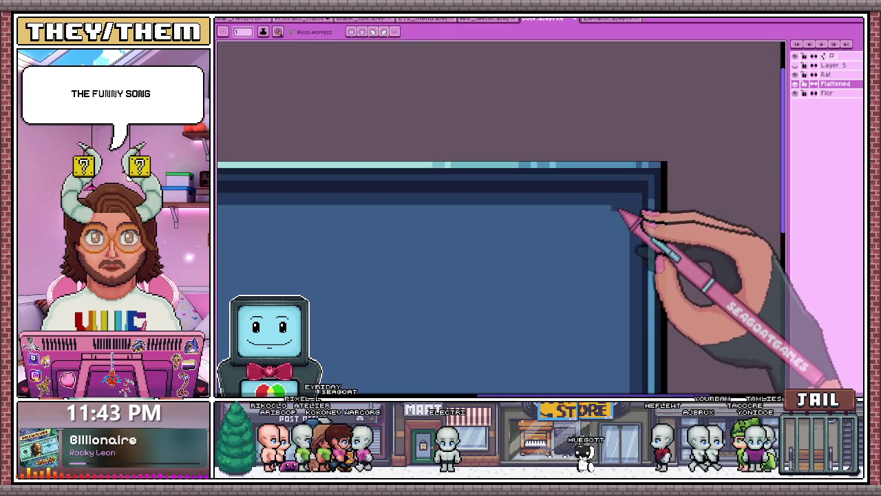
pyautogui.scroll(2, 629, 210)
pyautogui.scroll(-2, 636, 237)
pyautogui.scroll(2, 633, 230)
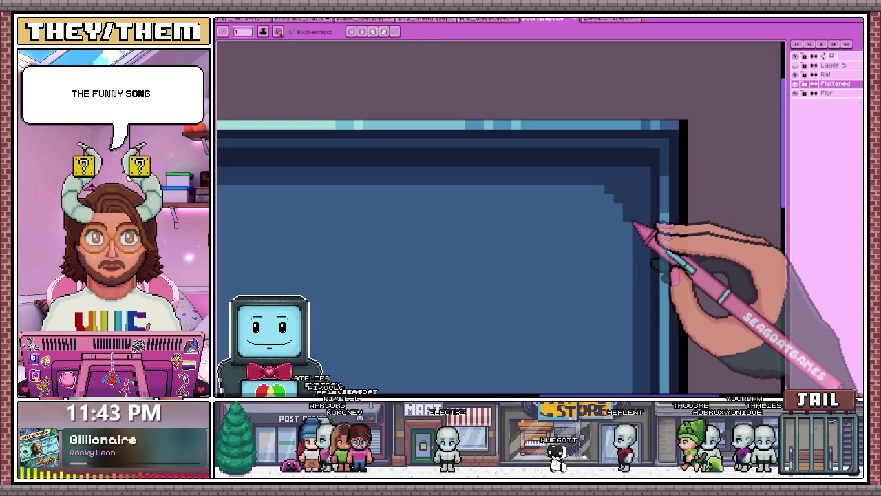
pyautogui.scroll(-1, 613, 183)
pyautogui.scroll(-1, 585, 207)
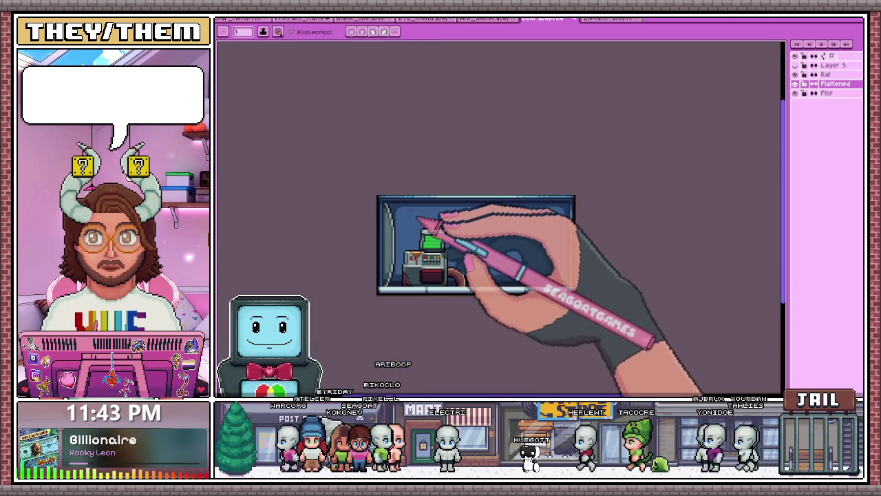
pyautogui.scroll(2, 400, 205)
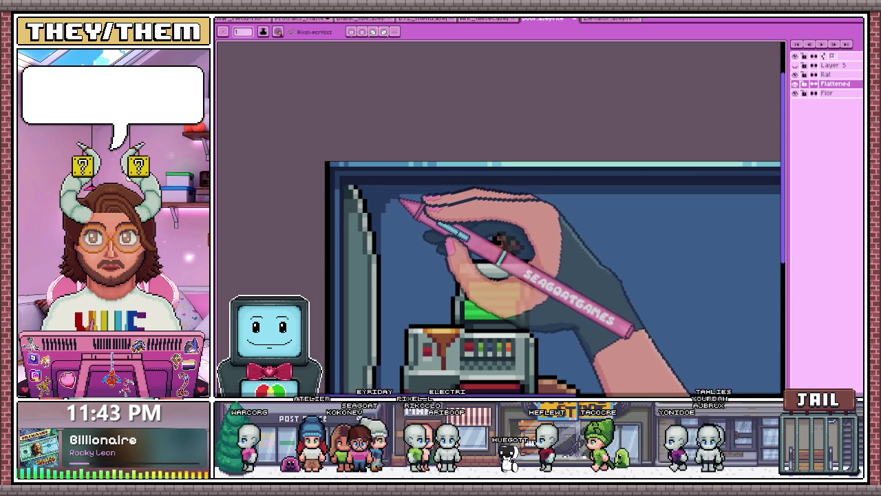
pyautogui.scroll(-1, 400, 199)
pyautogui.scroll(-2, 413, 226)
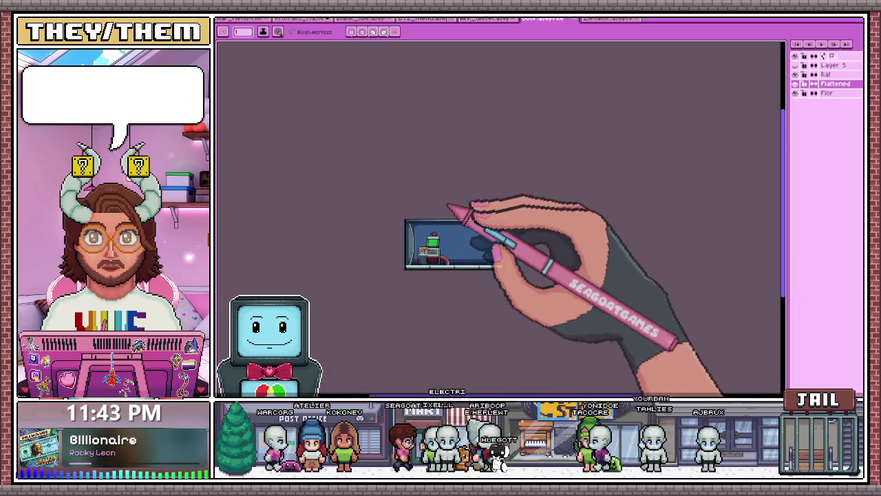
pyautogui.scroll(1, 449, 205)
pyautogui.scroll(2, 381, 273)
pyautogui.scroll(1, 380, 277)
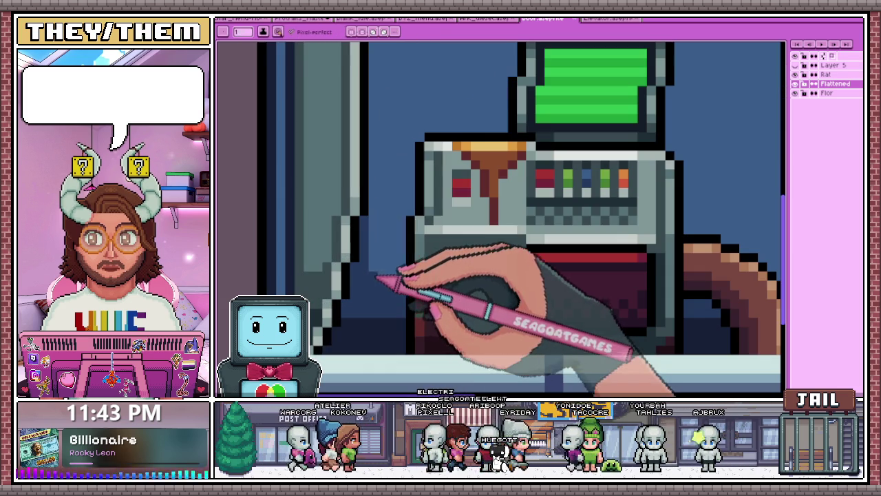
pyautogui.scroll(-2, 377, 265)
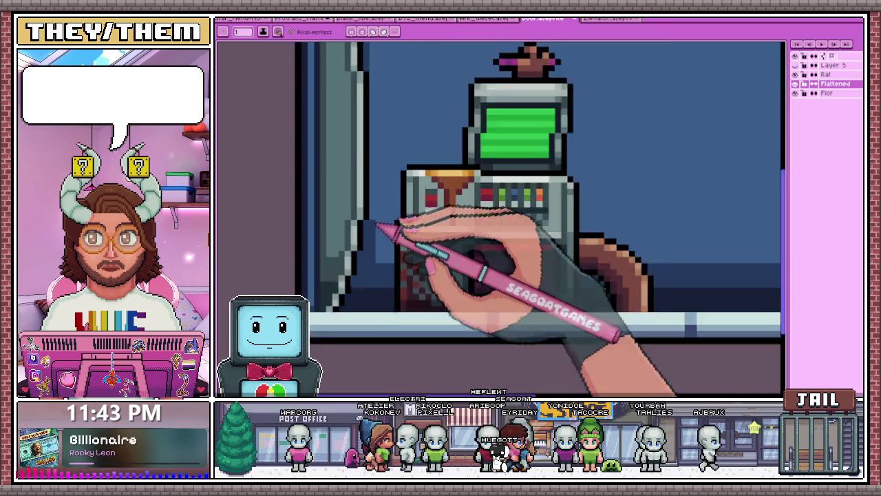
pyautogui.scroll(-1, 384, 226)
pyautogui.scroll(2, 374, 216)
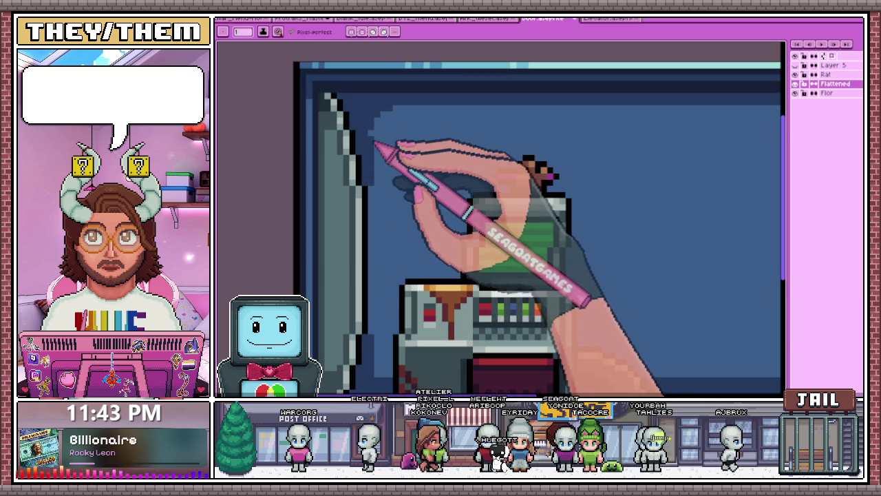
pyautogui.scroll(-1, 375, 143)
pyautogui.scroll(-1, 374, 154)
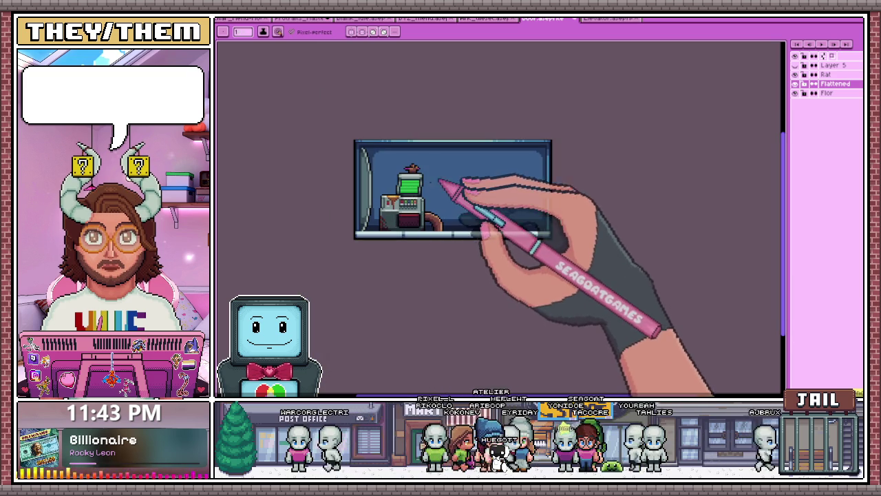
pyautogui.scroll(1, 489, 162)
pyautogui.scroll(-1, 427, 196)
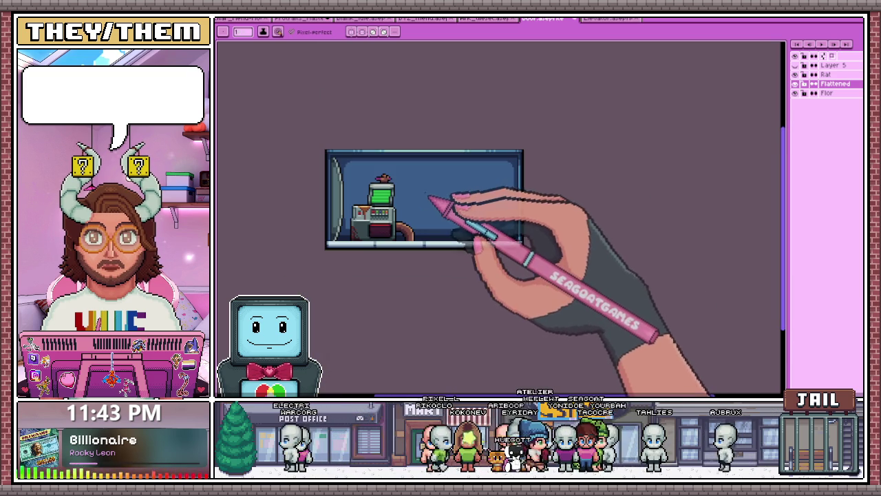
pyautogui.scroll(1, 432, 190)
pyautogui.scroll(1, 430, 191)
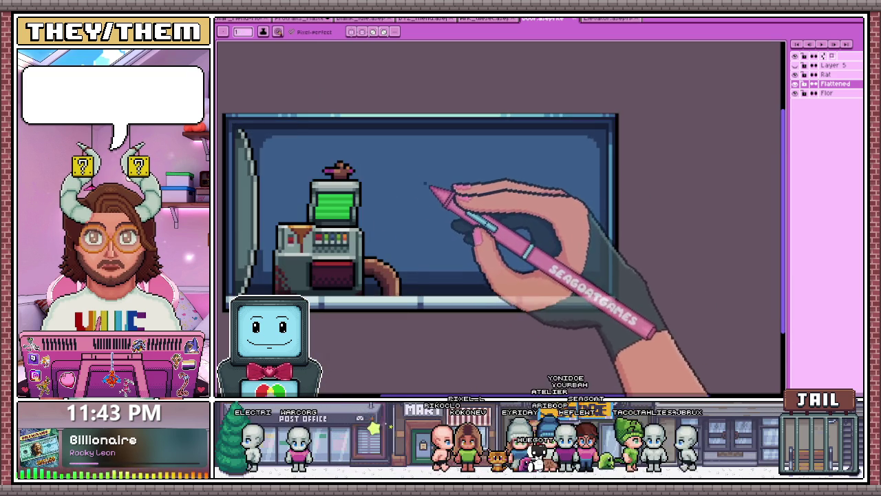
pyautogui.scroll(-1, 413, 186)
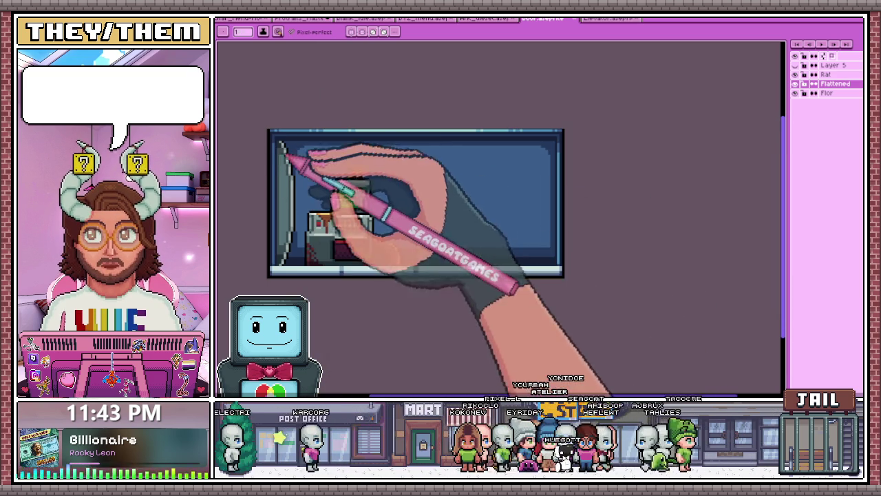
pyautogui.scroll(1, 292, 154)
pyautogui.scroll(-1, 418, 181)
pyautogui.scroll(1, 474, 186)
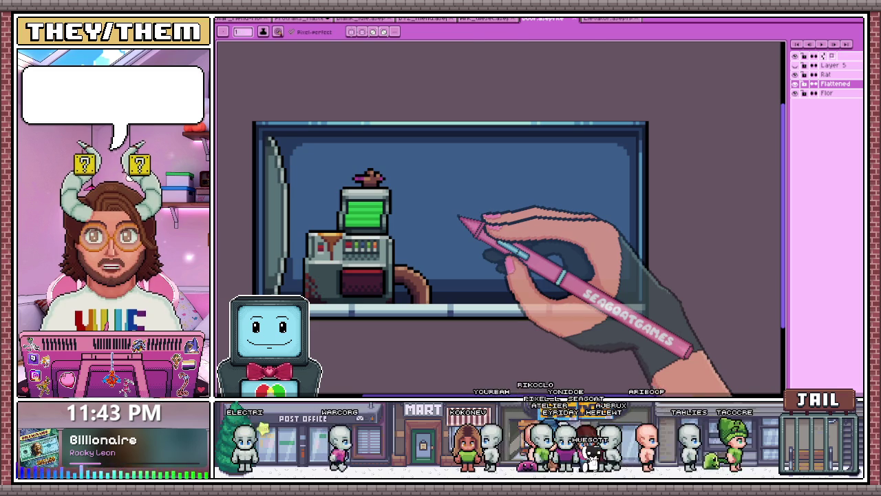
pyautogui.press('w')
pyautogui.scroll(-1, 437, 230)
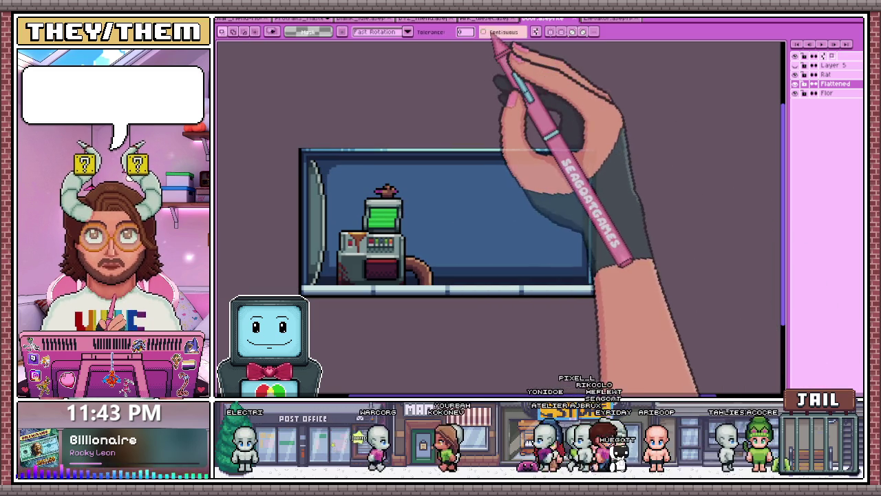
# Select the contiguous blue wall with the Magic Wand and delete it to transparency.
pyautogui.click(493, 33)
pyautogui.click(456, 195)
pyautogui.press('Delete')
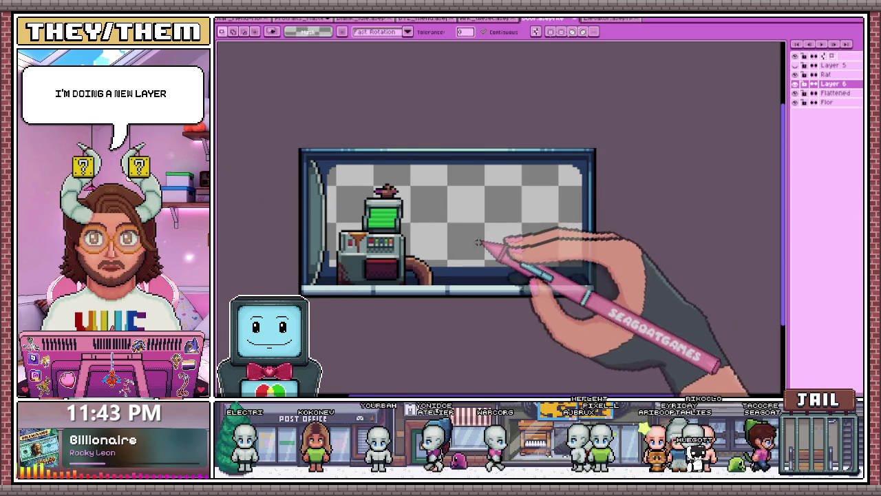
# Place a dark pixel right of the crack line, undoing an overlong extending stroke.
pyautogui.scroll(1, 447, 196)
pyautogui.scroll(1, 447, 191)
pyautogui.scroll(1, 425, 181)
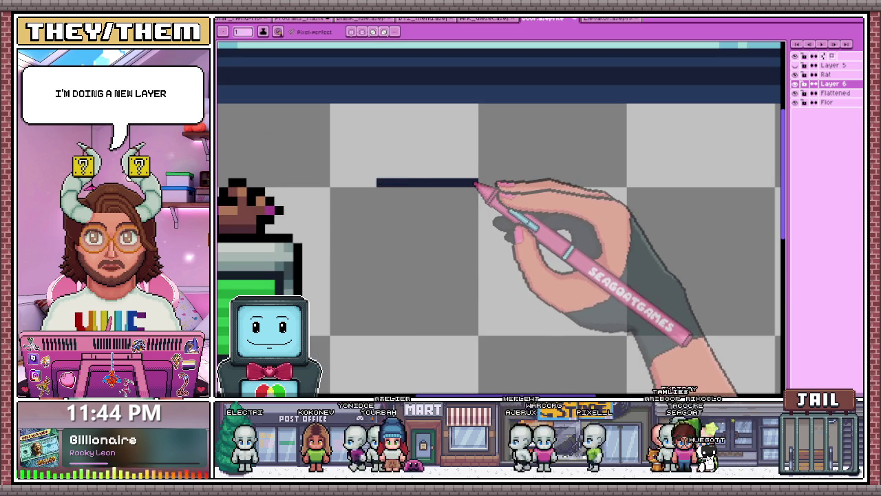
pyautogui.scroll(-1, 482, 185)
pyautogui.scroll(1, 501, 187)
pyautogui.click(487, 181)
pyautogui.scroll(-1, 495, 186)
pyautogui.scroll(1, 497, 187)
pyautogui.moveTo(499, 185)
pyautogui.mouseDown()
pyautogui.moveTo(540, 184)
pyautogui.moveTo(423, 179)
pyautogui.moveTo(373, 142)
pyautogui.mouseUp()
pyautogui.hotkey('ctrl', 'z')
pyautogui.scroll(-1, 411, 215)
pyautogui.scroll(1, 468, 192)
# Add dark single pixels above and below the horizontal crack lines to form T-shaped marks.
pyautogui.click(470, 185)
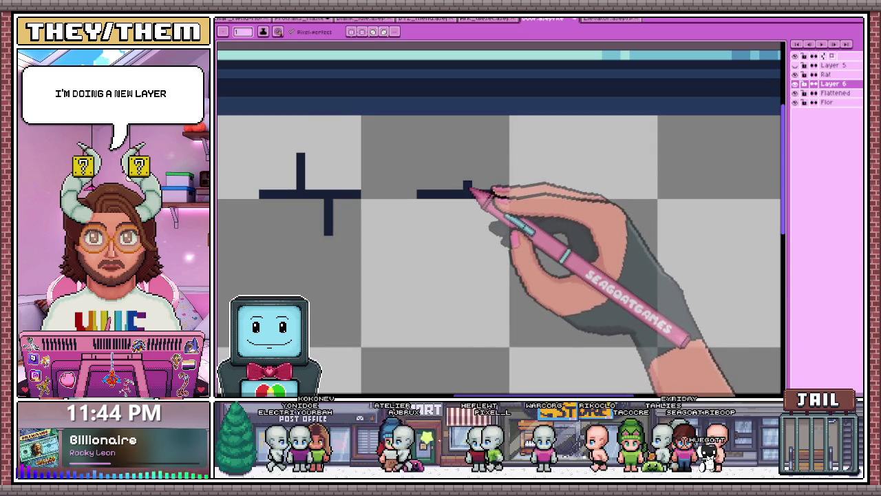
pyautogui.scroll(-1, 533, 212)
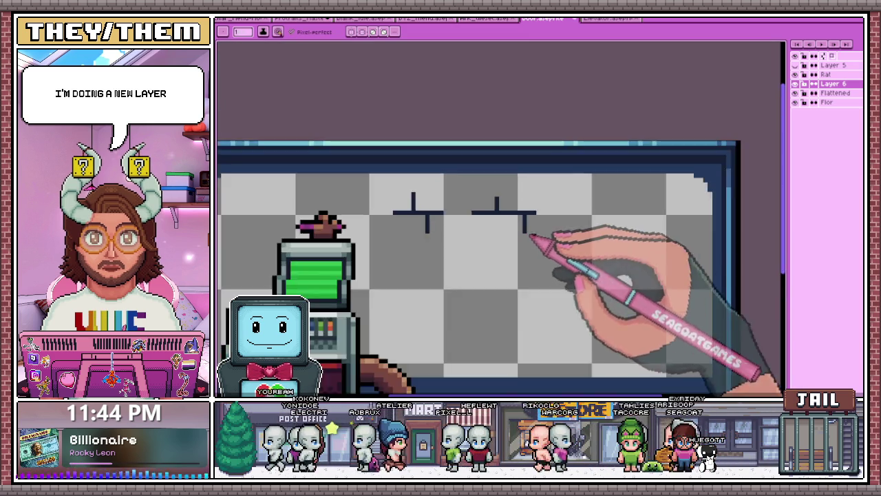
pyautogui.scroll(1, 531, 246)
pyautogui.scroll(-2, 576, 202)
pyautogui.scroll(1, 535, 246)
pyautogui.scroll(-1, 447, 181)
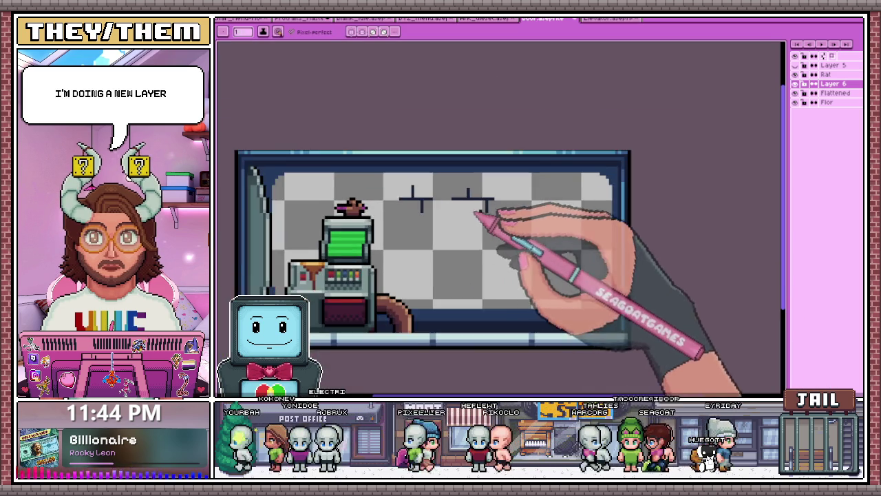
pyautogui.scroll(1, 551, 199)
pyautogui.scroll(-1, 482, 214)
pyautogui.scroll(1, 434, 221)
pyautogui.click(439, 217)
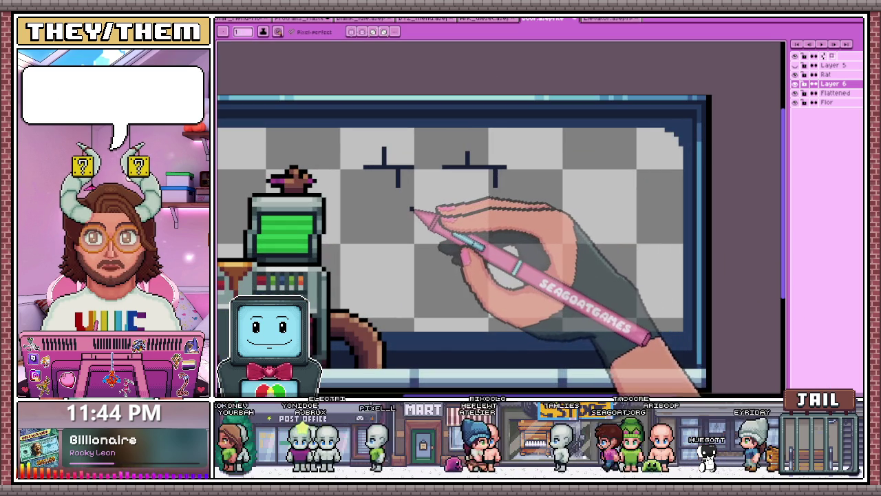
pyautogui.scroll(1, 452, 210)
pyautogui.click(429, 205)
pyautogui.click(425, 214)
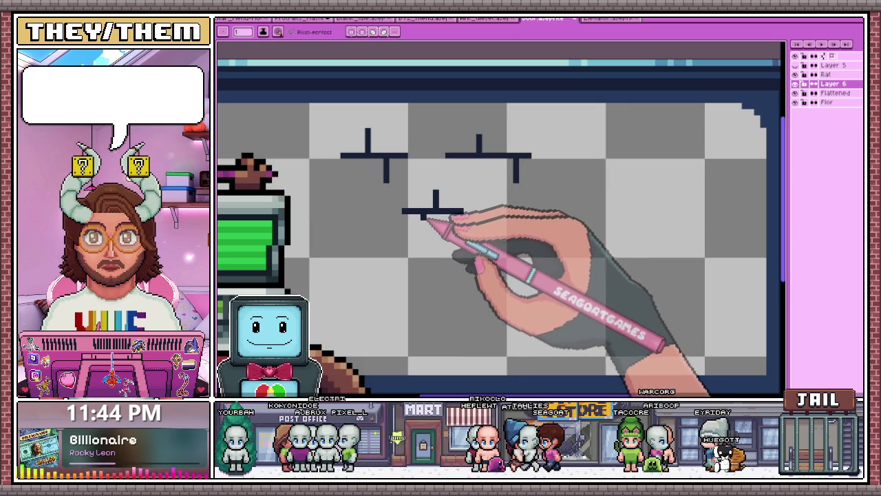
pyautogui.scroll(-1, 426, 234)
pyautogui.scroll(1, 518, 221)
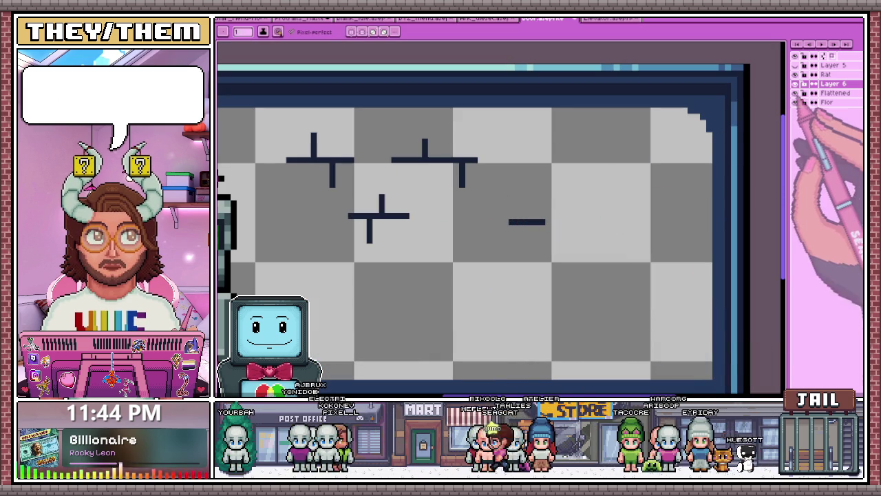
pyautogui.scroll(-1, 785, 120)
pyautogui.scroll(-1, 589, 153)
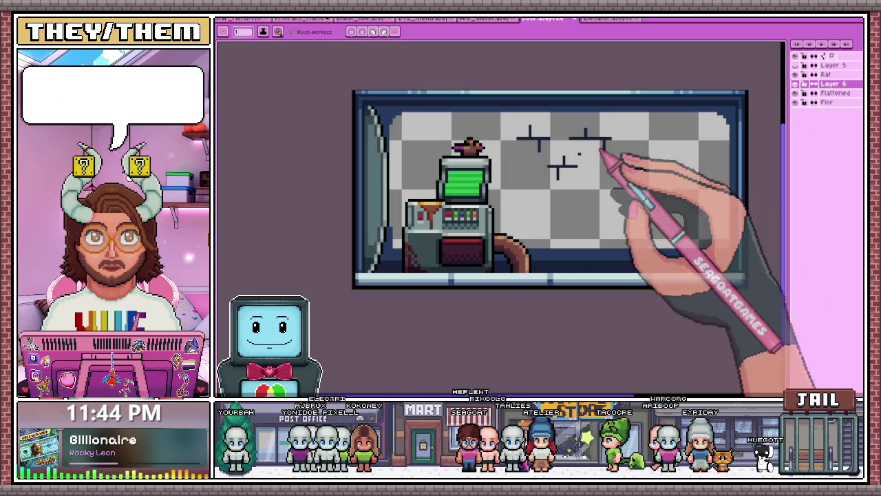
pyautogui.scroll(-1, 570, 186)
pyautogui.scroll(3, 563, 170)
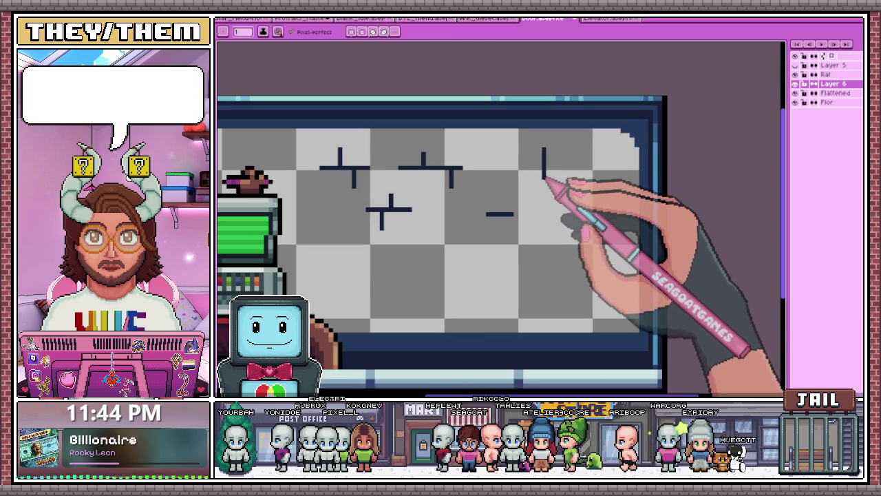
pyautogui.scroll(1, 520, 168)
# Complete the top-right cross, add a lower horizontal crack, lengthen a short line and add a downward stroke.
pyautogui.moveTo(532, 159); pyautogui.dragTo(585, 159)
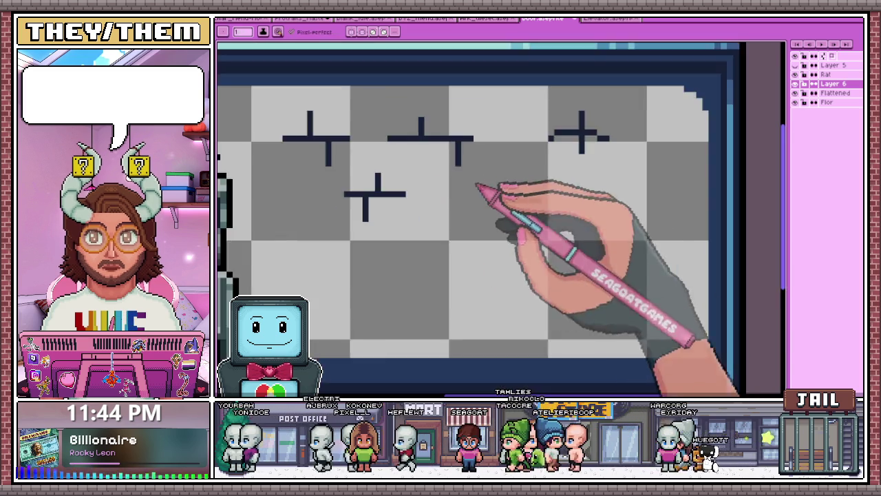
pyautogui.scroll(1, 441, 259)
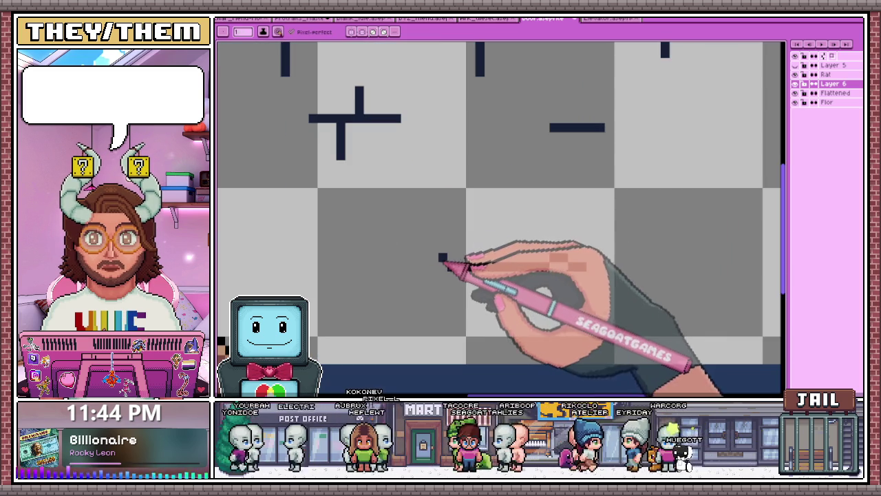
pyautogui.scroll(-1, 434, 258)
pyautogui.moveTo(437, 262); pyautogui.dragTo(521, 260)
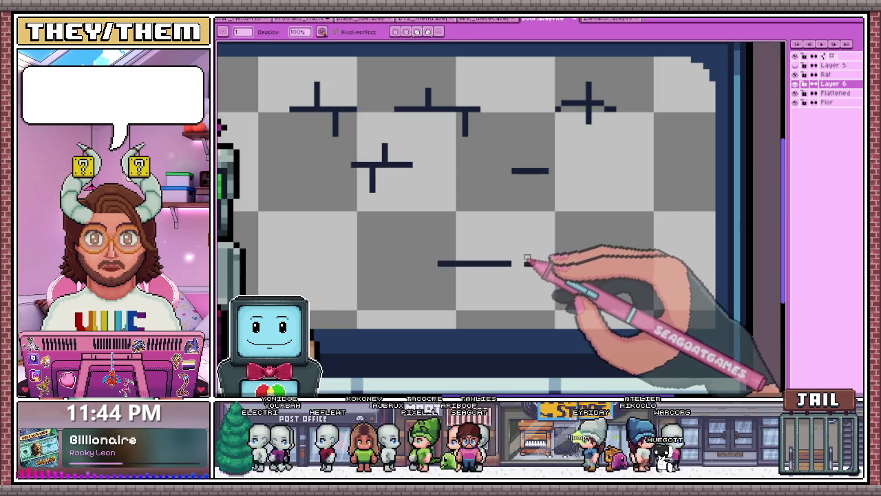
pyautogui.scroll(1, 528, 265)
pyautogui.scroll(-1, 523, 264)
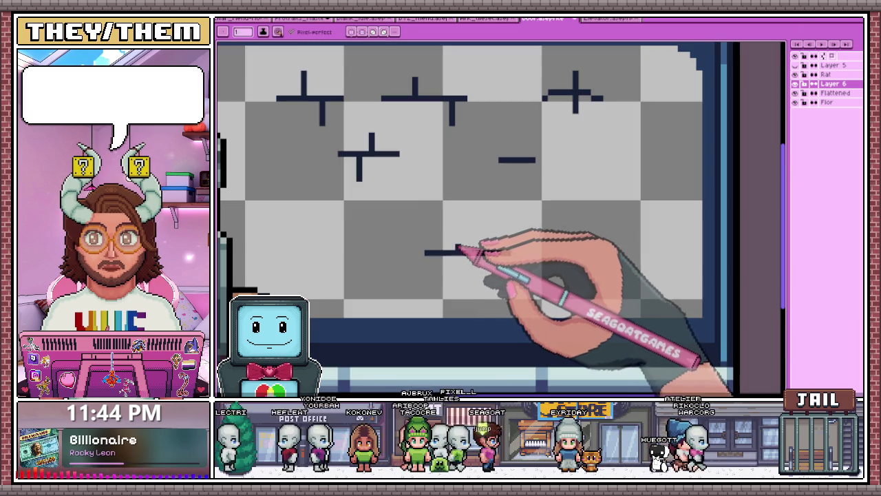
pyautogui.scroll(-2, 496, 259)
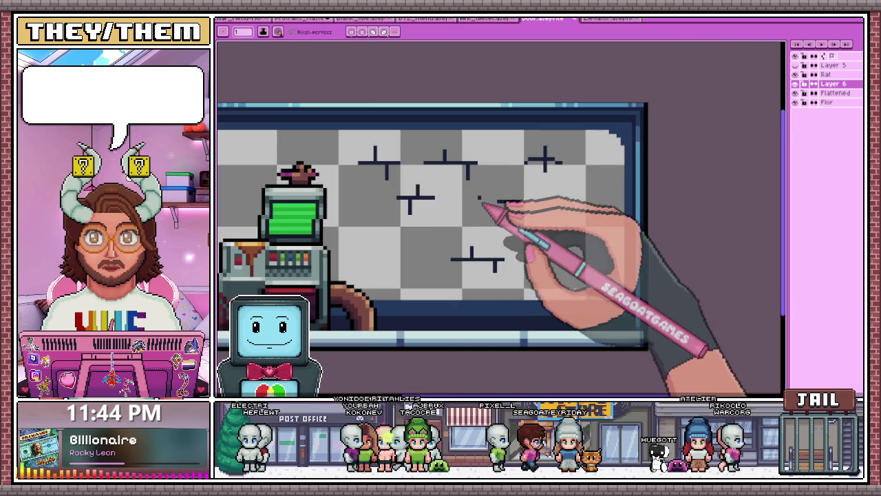
pyautogui.scroll(2, 556, 236)
pyautogui.moveTo(482, 197); pyautogui.dragTo(521, 198)
pyautogui.click(478, 178)
pyautogui.moveTo(451, 198); pyautogui.dragTo(451, 245)
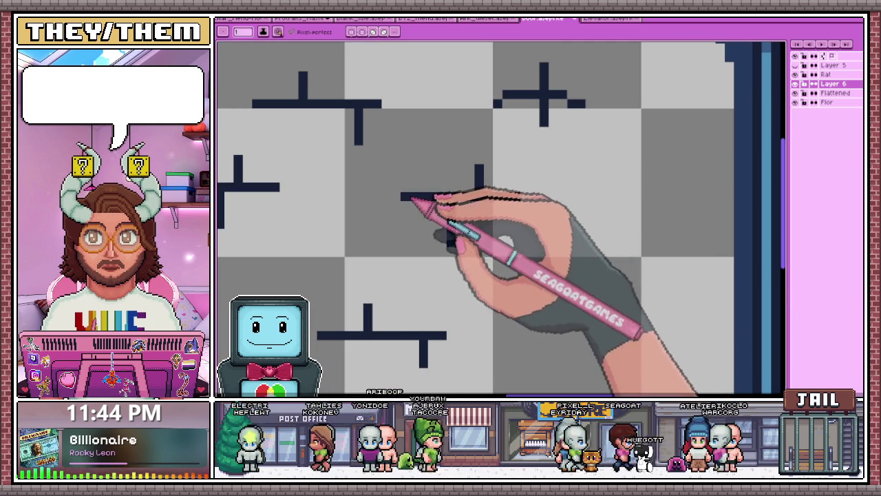
pyautogui.scroll(-3, 426, 198)
pyautogui.scroll(-2, 487, 236)
pyautogui.scroll(2, 456, 232)
pyautogui.scroll(2, 457, 236)
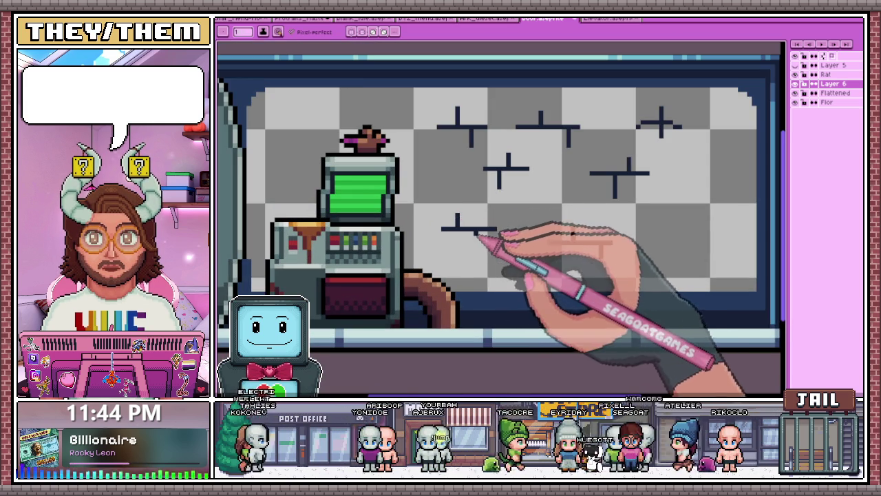
pyautogui.scroll(-3, 478, 257)
pyautogui.scroll(1, 525, 205)
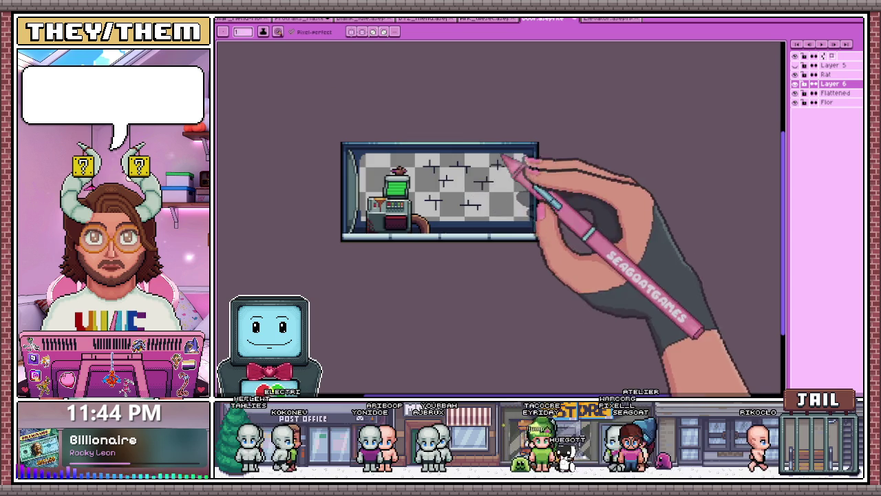
pyautogui.scroll(1, 502, 180)
pyautogui.scroll(1, 509, 172)
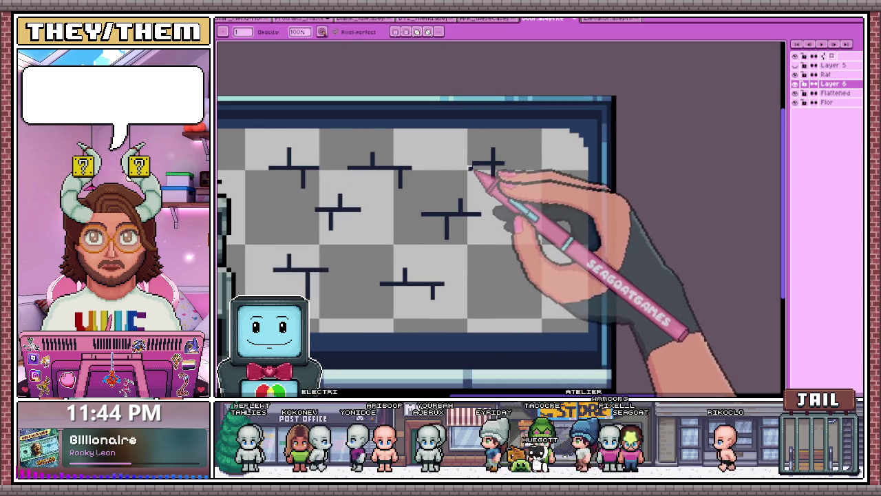
pyautogui.scroll(-1, 530, 167)
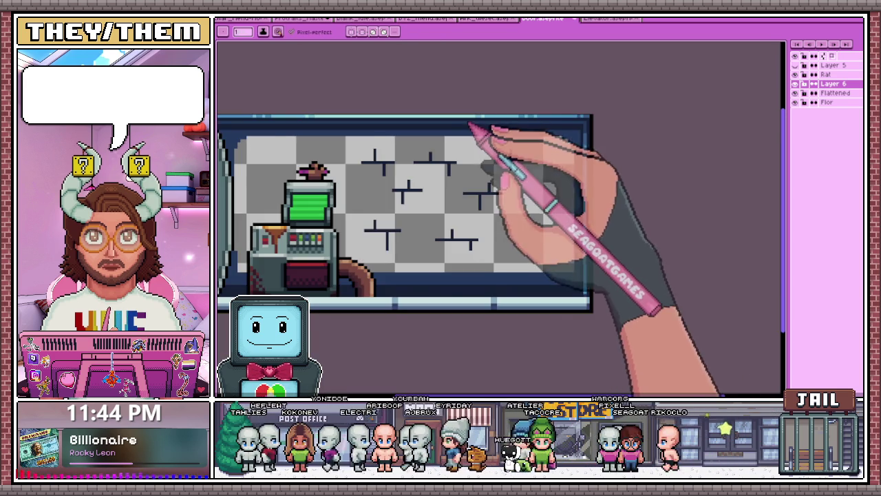
pyautogui.scroll(-1, 427, 145)
pyautogui.scroll(2, 331, 206)
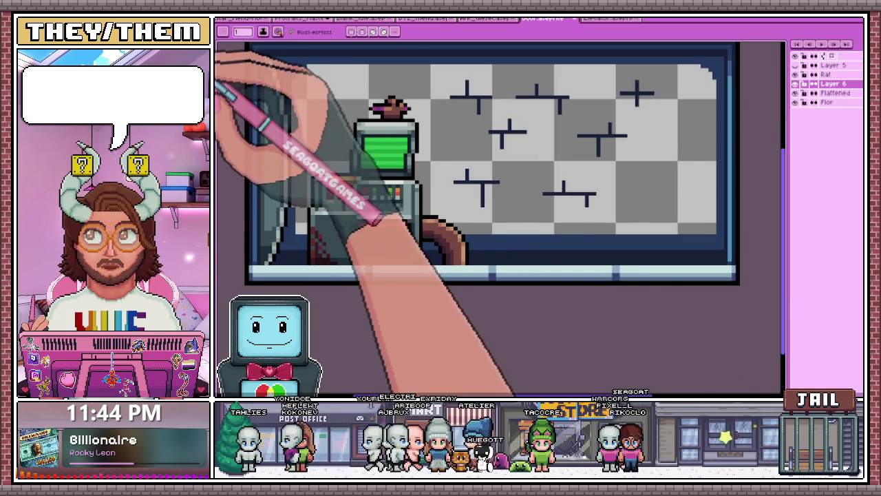
# Bucket-fill the transparent wall blue on the Flattened layer, undoing a fill that covered the machine.
pyautogui.press('g')
pyautogui.click(440, 184)
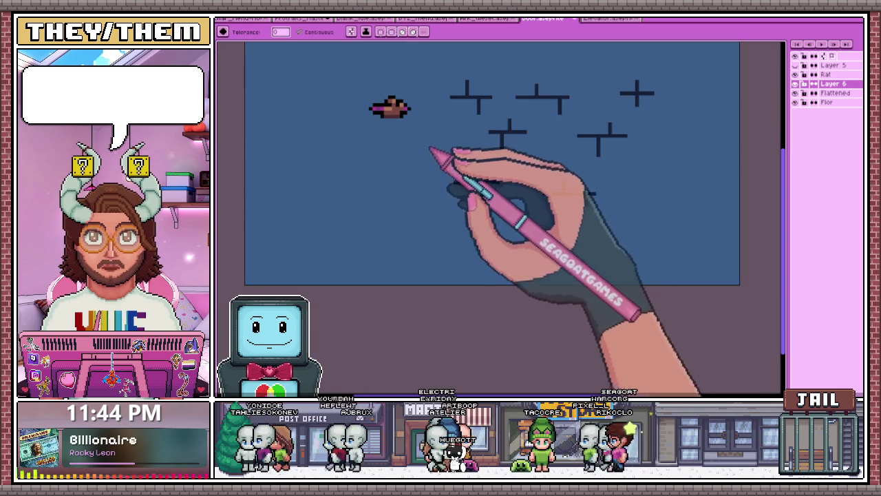
pyautogui.hotkey('ctrl', 'z')
pyautogui.click(796, 92)
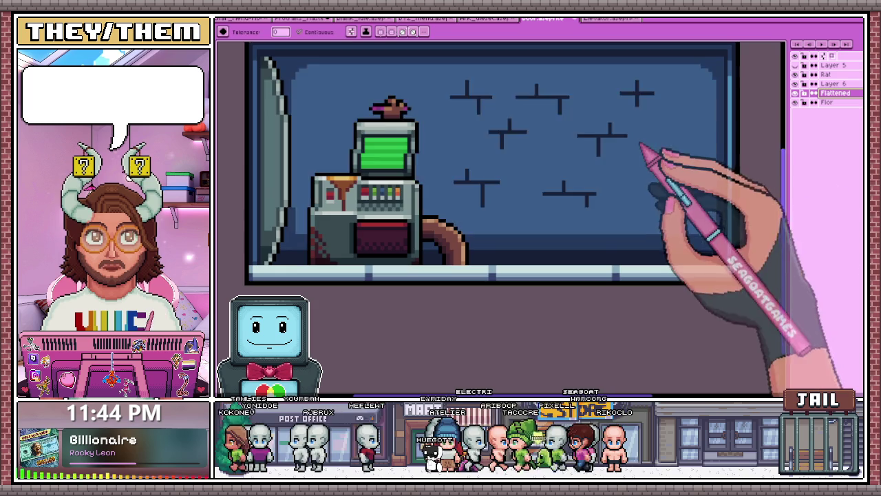
pyautogui.scroll(-1, 475, 220)
pyautogui.scroll(-2, 506, 200)
pyautogui.scroll(2, 506, 199)
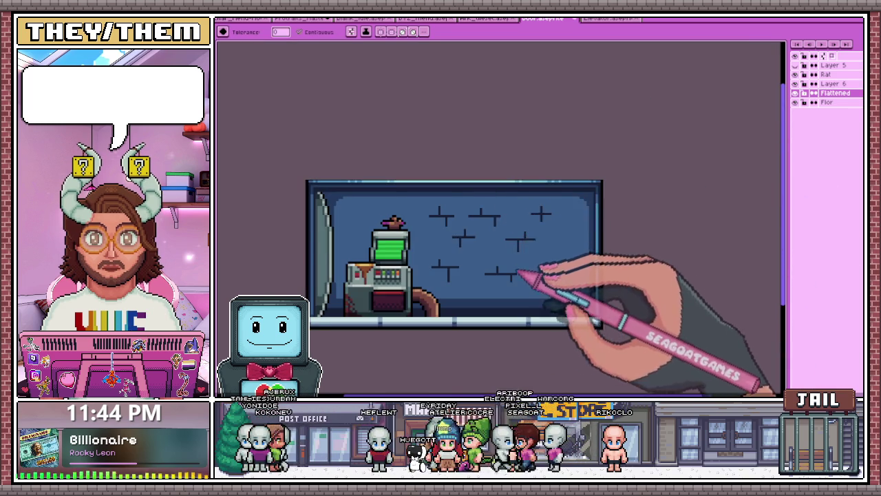
pyautogui.scroll(1, 506, 295)
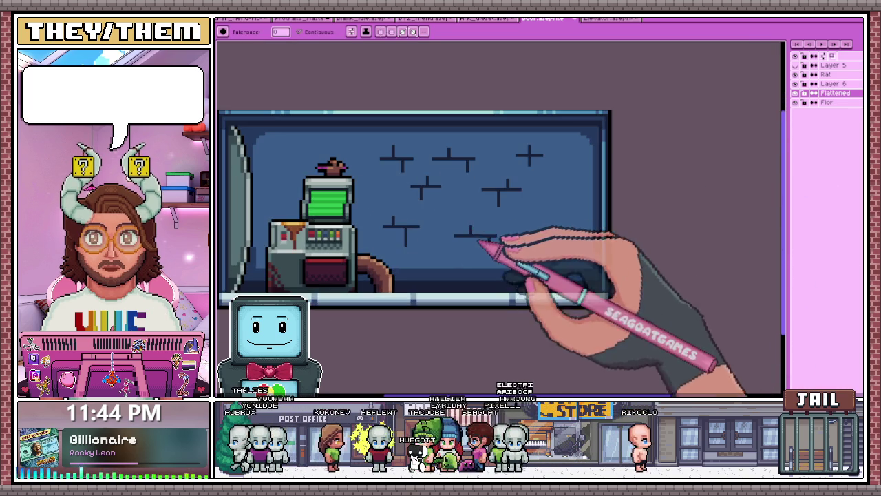
pyautogui.scroll(-1, 413, 269)
pyautogui.scroll(2, 413, 227)
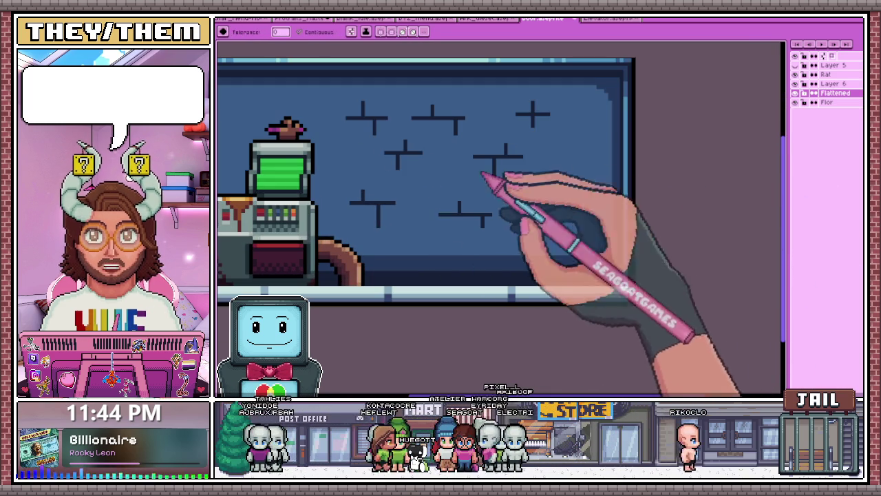
# Merge Layer 6's crack marks down into the Flattened layer.
pyautogui.click(833, 83)
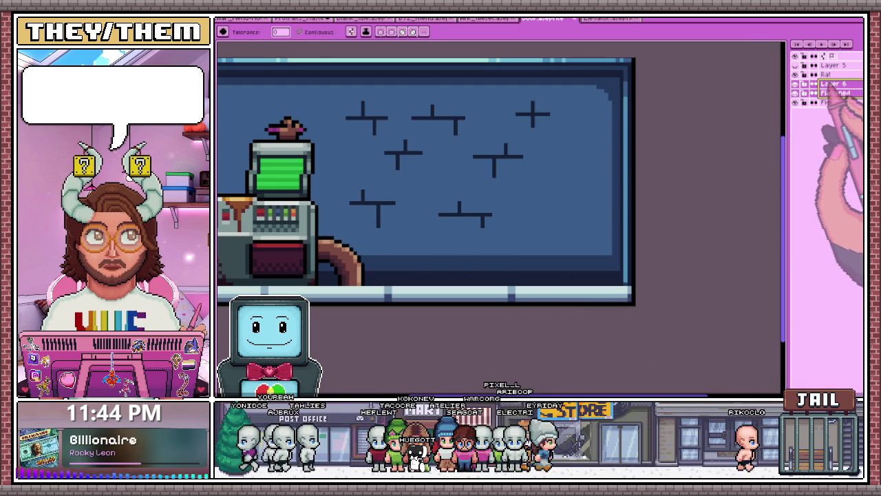
pyautogui.click(828, 145)
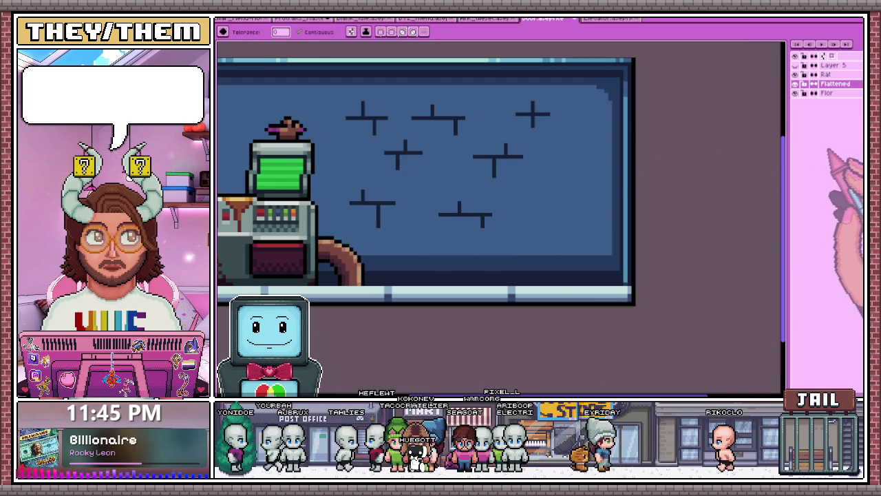
pyautogui.scroll(2, 354, 232)
# Sample the dark crack colour and draw a dashed horizontal crack on the right of the wall.
pyautogui.press('i')
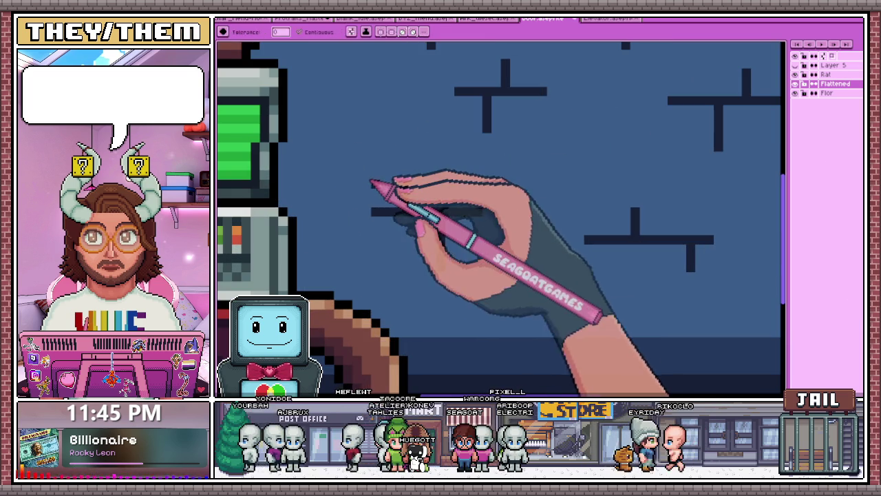
pyautogui.scroll(-2, 377, 215)
pyautogui.scroll(1, 407, 210)
pyautogui.scroll(-1, 407, 211)
pyautogui.scroll(2, 437, 240)
pyautogui.press('b')
pyautogui.scroll(2, 411, 218)
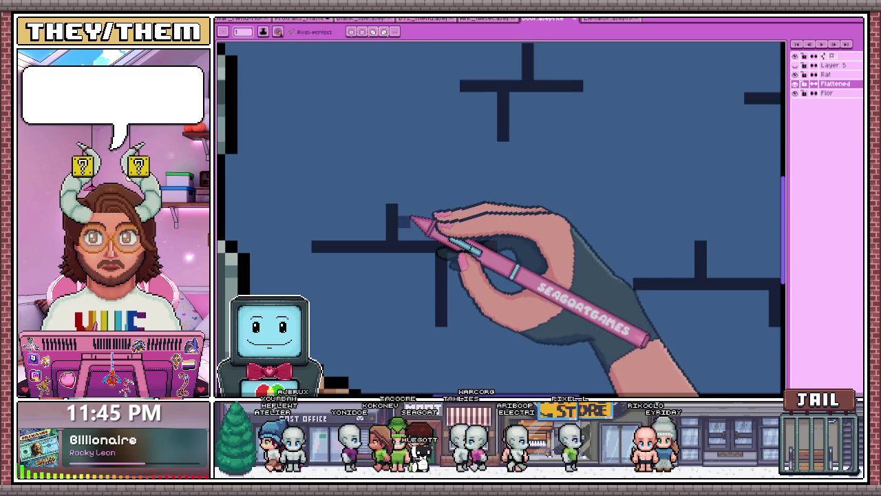
pyautogui.scroll(-2, 470, 239)
pyautogui.scroll(-2, 448, 232)
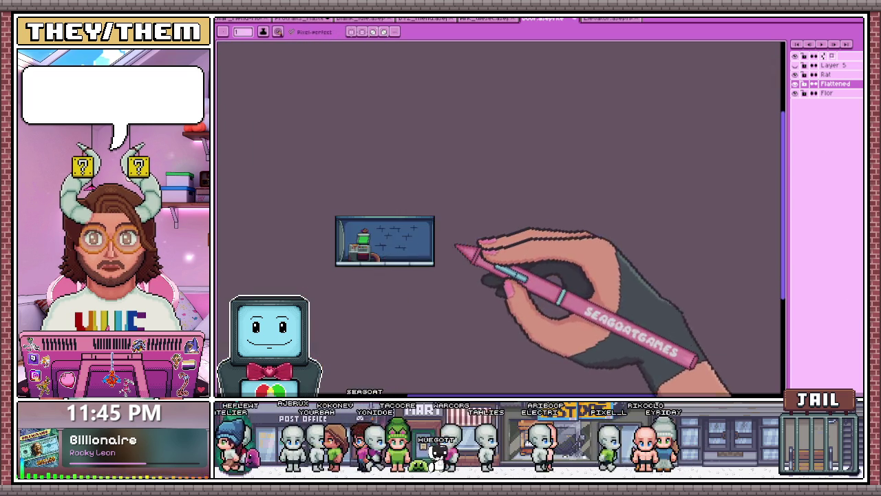
pyautogui.scroll(2, 466, 252)
pyautogui.scroll(1, 385, 256)
pyautogui.scroll(1, 334, 231)
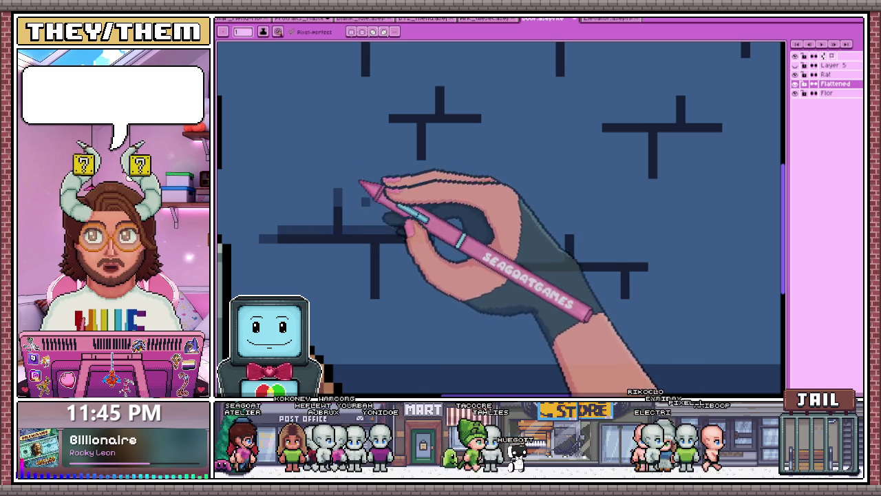
pyautogui.scroll(-1, 393, 300)
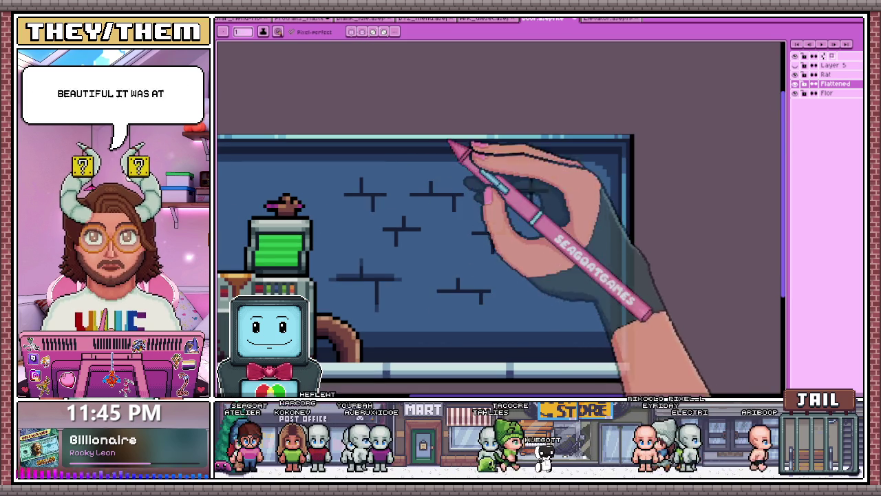
pyautogui.scroll(-1, 429, 275)
pyautogui.scroll(-2, 429, 274)
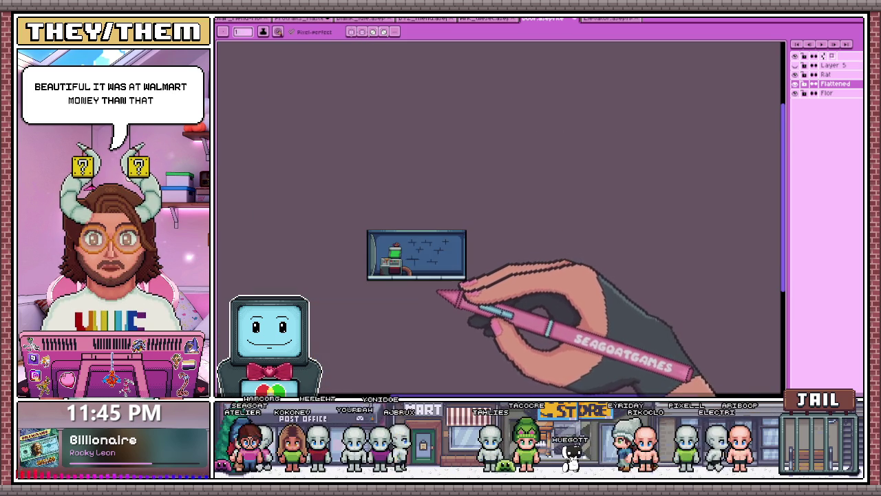
pyautogui.scroll(3, 432, 273)
pyautogui.scroll(3, 403, 236)
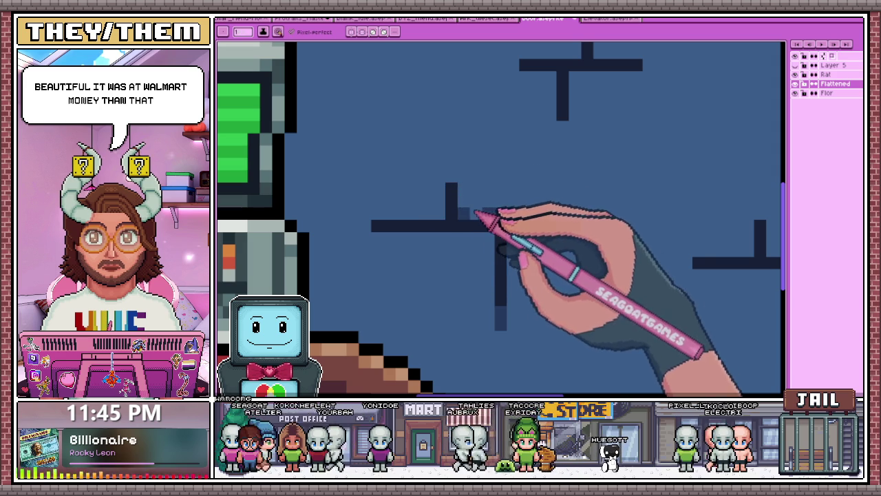
pyautogui.press('alt')
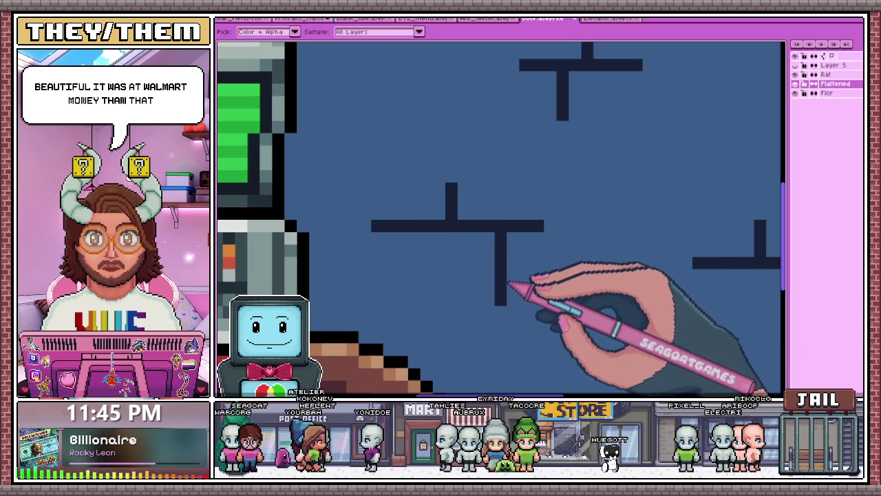
pyautogui.scroll(-2, 564, 220)
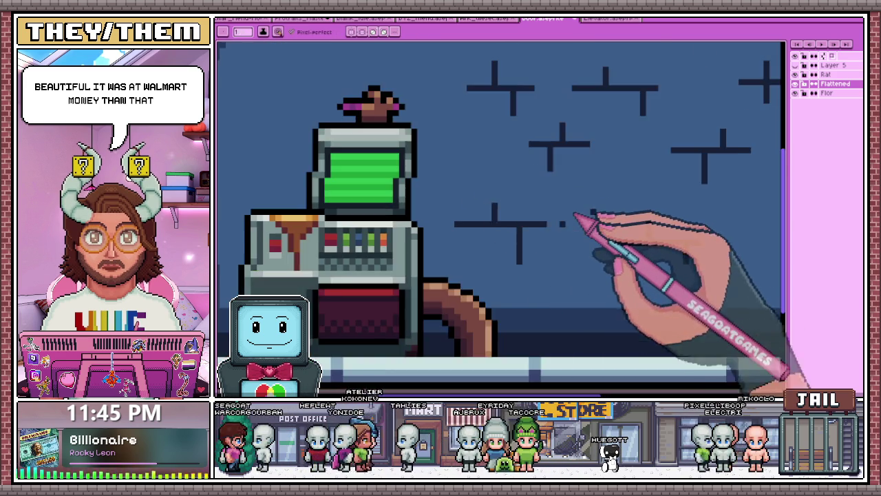
pyautogui.scroll(2, 537, 208)
pyautogui.scroll(-2, 556, 234)
pyautogui.scroll(3, 427, 223)
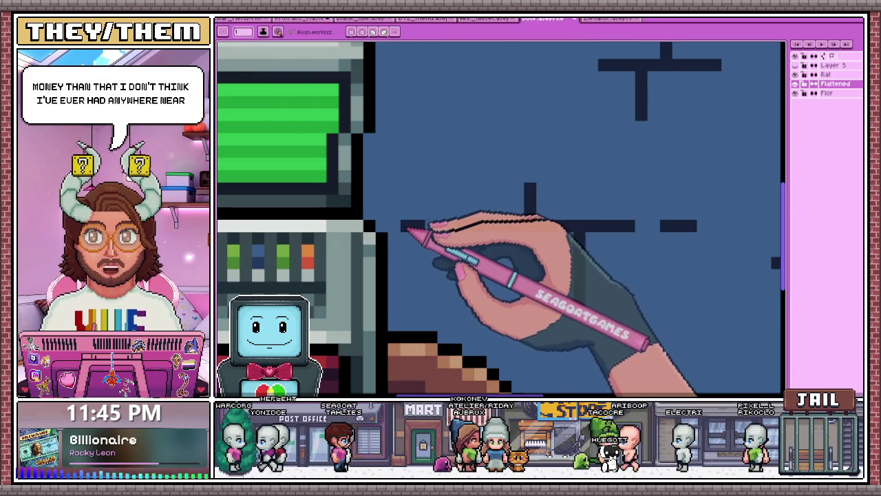
pyautogui.scroll(-2, 413, 224)
pyautogui.scroll(-3, 501, 255)
pyautogui.scroll(2, 535, 232)
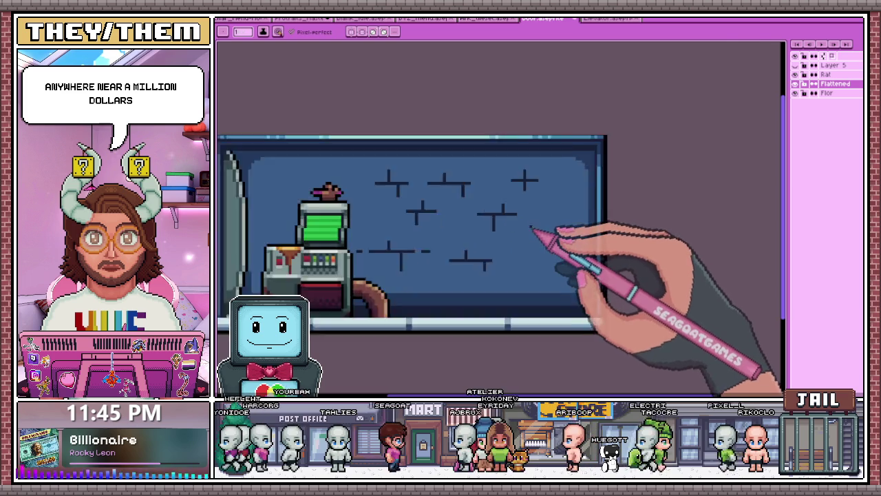
pyautogui.scroll(1, 531, 213)
pyautogui.scroll(1, 527, 218)
pyautogui.scroll(-2, 427, 218)
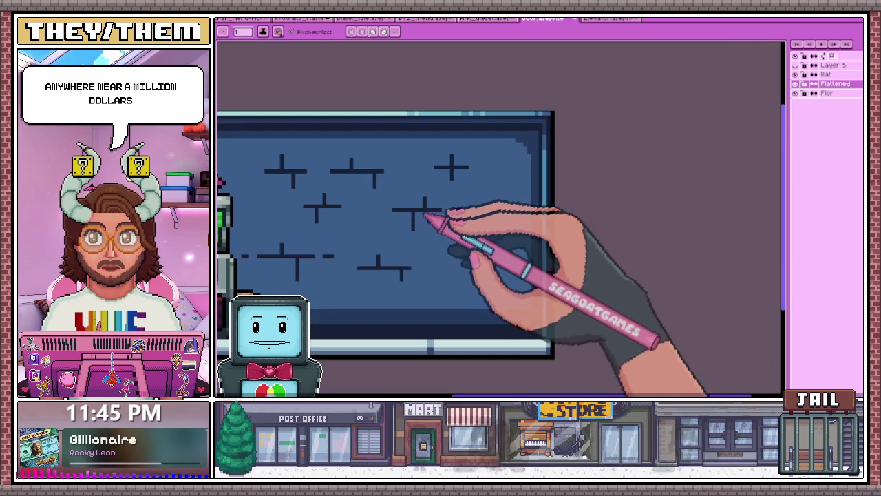
pyautogui.scroll(1, 484, 212)
pyautogui.scroll(2, 492, 216)
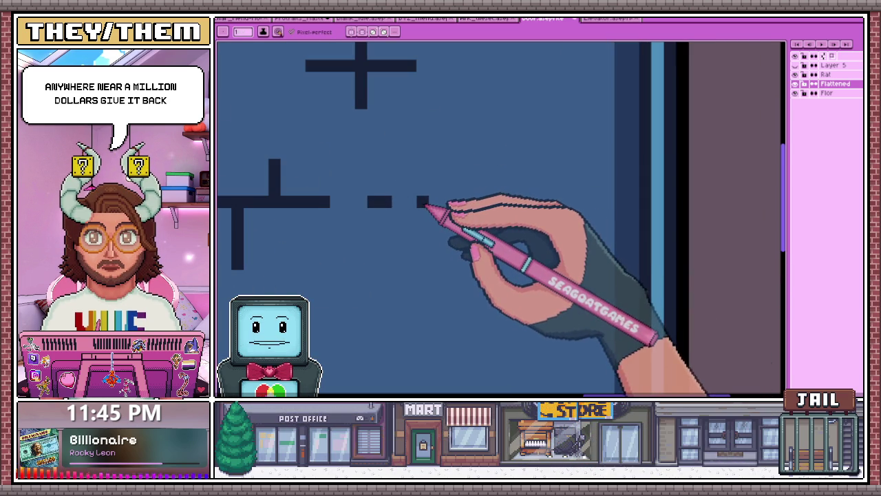
pyautogui.moveTo(361, 202); pyautogui.dragTo(482, 202)
# Add a short dark vertical stroke at the dashed line's end to form a small cross.
pyautogui.scroll(-2, 453, 204)
pyautogui.scroll(2, 477, 234)
pyautogui.press('i')
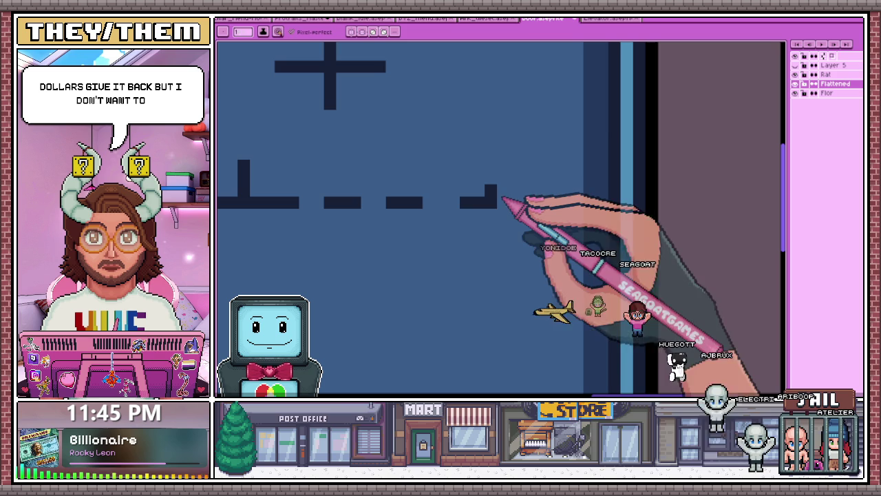
pyautogui.moveTo(490, 173)
pyautogui.mouseDown()
pyautogui.moveTo(490, 219)
pyautogui.moveTo(545, 201)
pyautogui.moveTo(527, 231)
pyautogui.mouseUp()
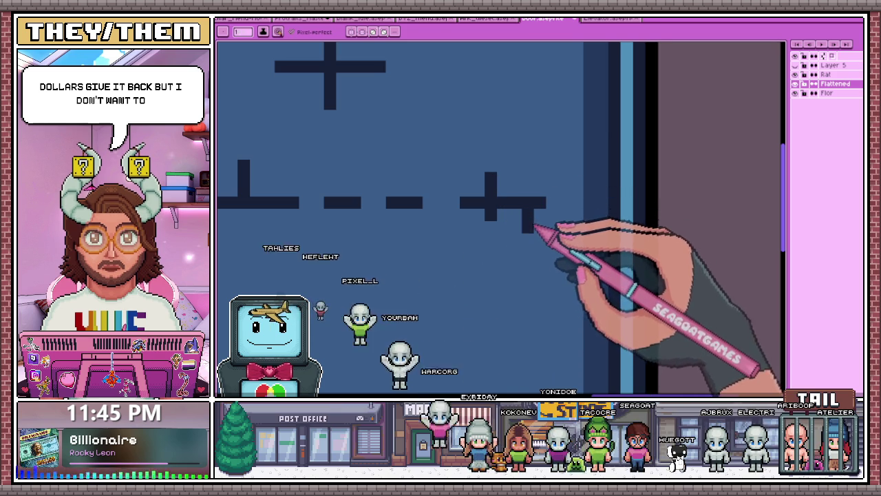
pyautogui.scroll(-1, 521, 220)
pyautogui.scroll(-1, 503, 206)
pyautogui.scroll(-2, 503, 241)
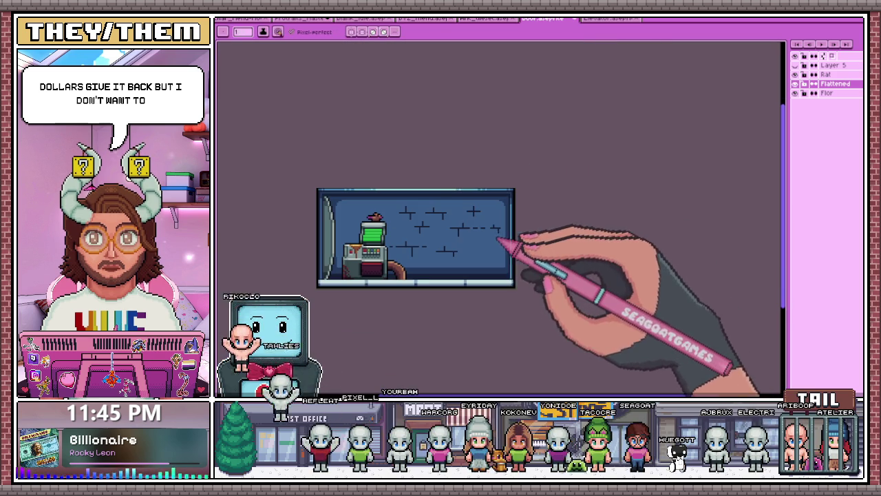
pyautogui.scroll(2, 448, 230)
pyautogui.scroll(1, 426, 224)
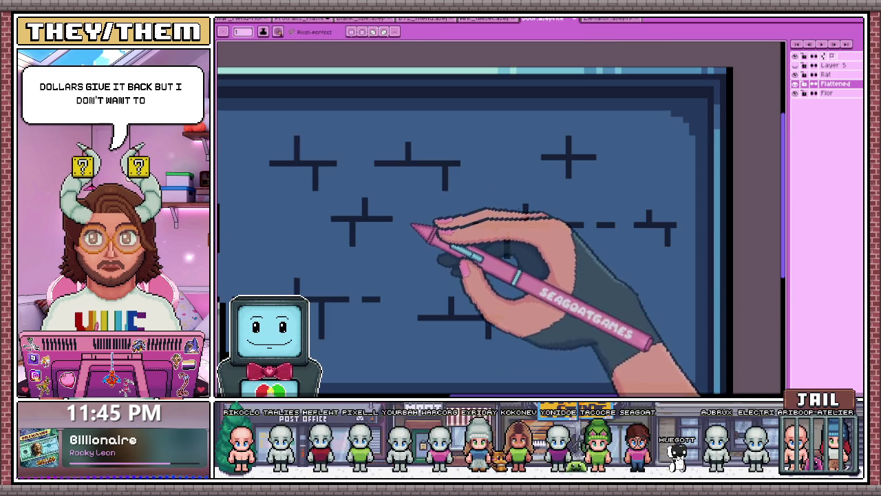
pyautogui.scroll(1, 468, 230)
pyautogui.scroll(1, 440, 227)
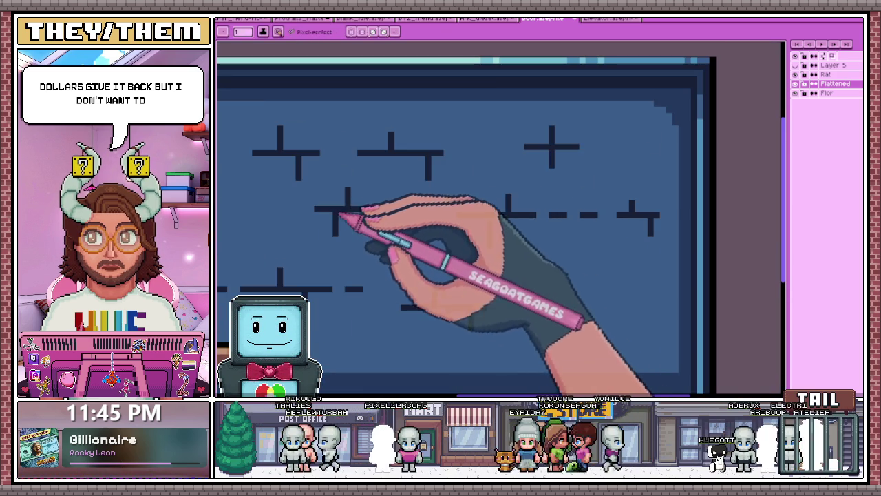
pyautogui.scroll(1, 386, 237)
pyautogui.scroll(-2, 401, 258)
pyautogui.scroll(1, 403, 255)
pyautogui.scroll(1, 448, 275)
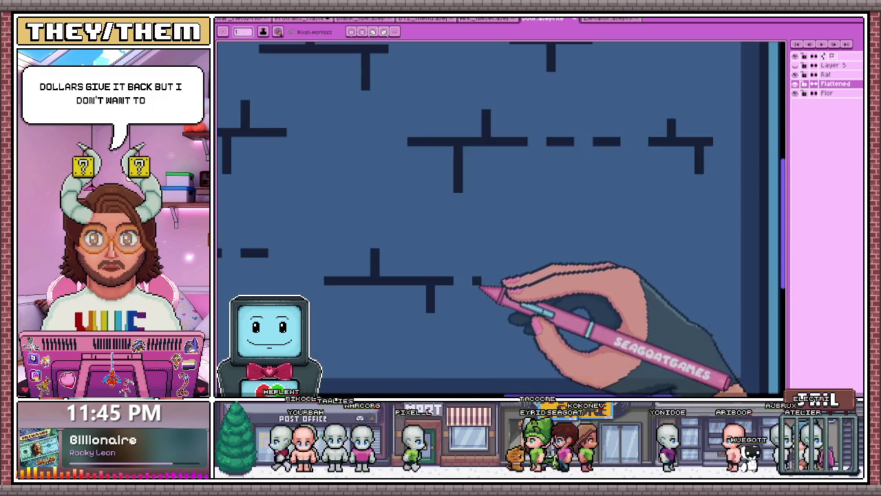
pyautogui.scroll(-1, 413, 262)
# Select the newly drawn crack strip and nudge it into position.
pyautogui.press('m')
pyautogui.moveTo(390, 243)
pyautogui.mouseDown()
pyautogui.moveTo(468, 291)
pyautogui.moveTo(472, 279)
pyautogui.mouseUp()
pyautogui.press('Return')
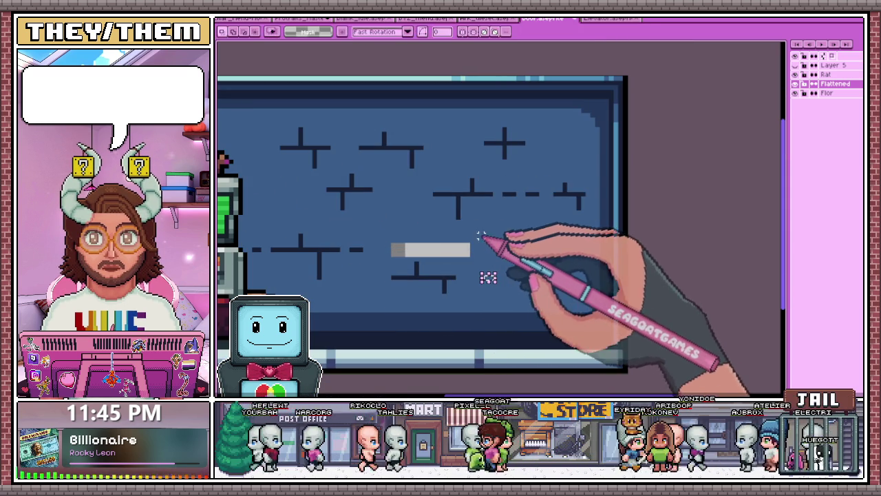
pyautogui.scroll(-1, 462, 256)
pyautogui.press('i')
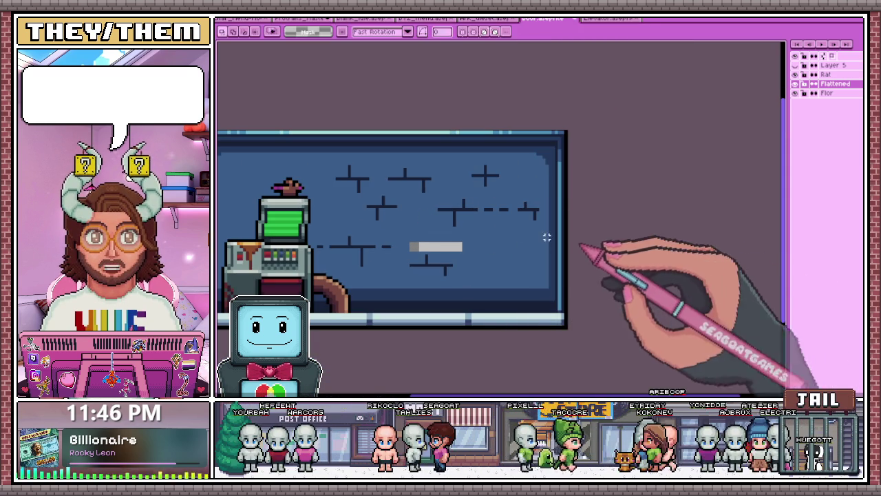
pyautogui.press('m')
pyautogui.scroll(-2, 440, 240)
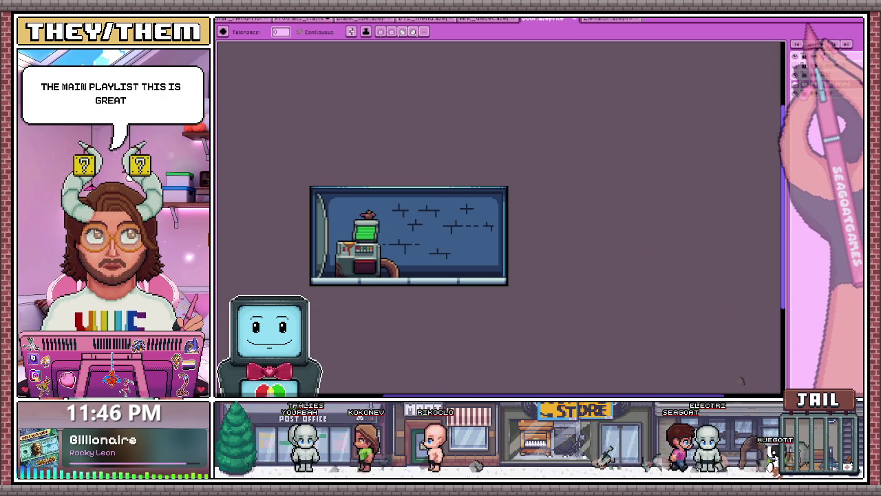
pyautogui.scroll(1, 472, 206)
pyautogui.scroll(1, 408, 211)
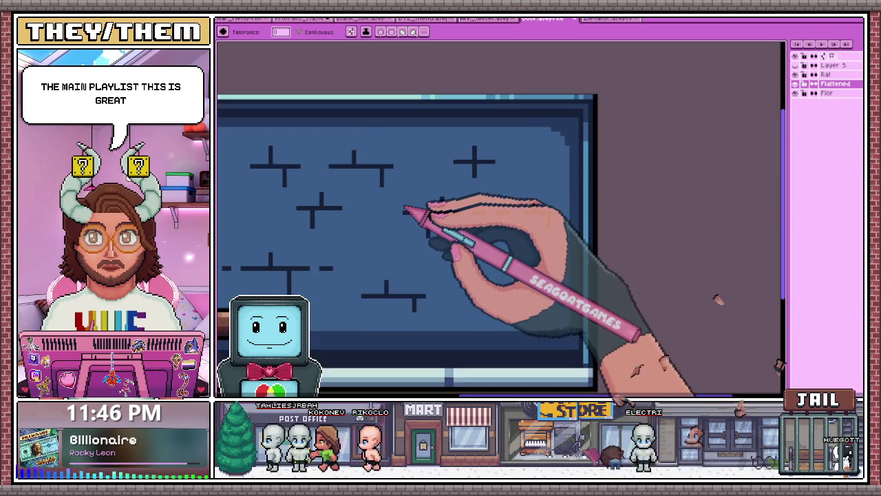
# Test a dark bucket fill on the blue wall panel, then undo it.
pyautogui.scroll(1, 414, 215)
pyautogui.press('i')
pyautogui.scroll(1, 415, 216)
pyautogui.press('g')
pyautogui.click(477, 303)
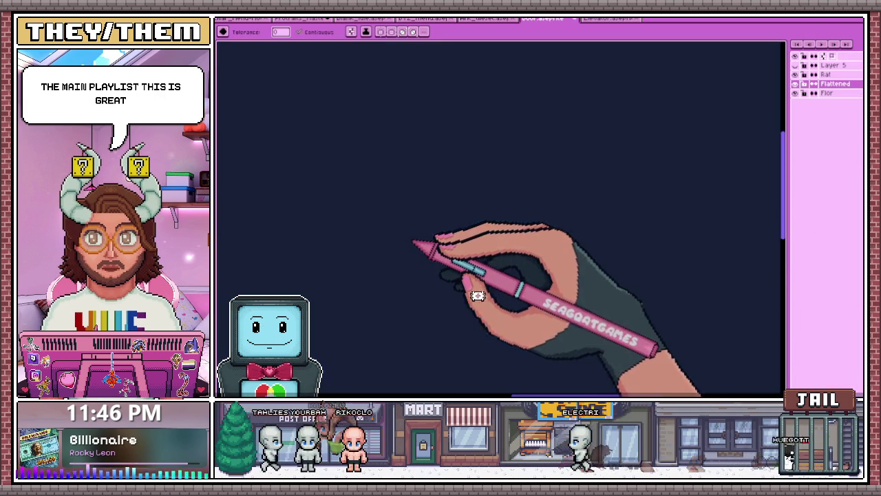
pyautogui.scroll(-1, 478, 303)
pyautogui.press('b')
pyautogui.hotkey('ctrl', 'z')
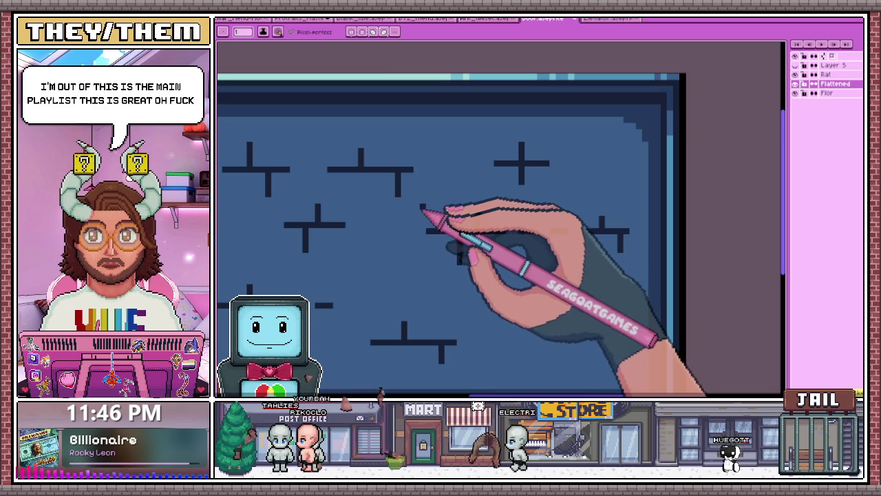
# Undo the stray green stroke left on the blue wall.
pyautogui.scroll(1, 415, 213)
pyautogui.scroll(1, 412, 215)
pyautogui.scroll(-1, 413, 215)
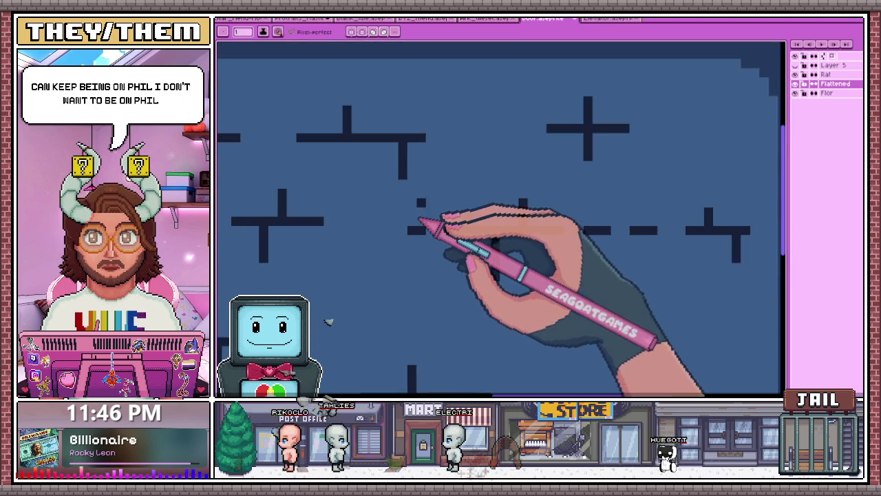
pyautogui.scroll(2, 411, 218)
pyautogui.scroll(-1, 427, 204)
pyautogui.scroll(-2, 475, 227)
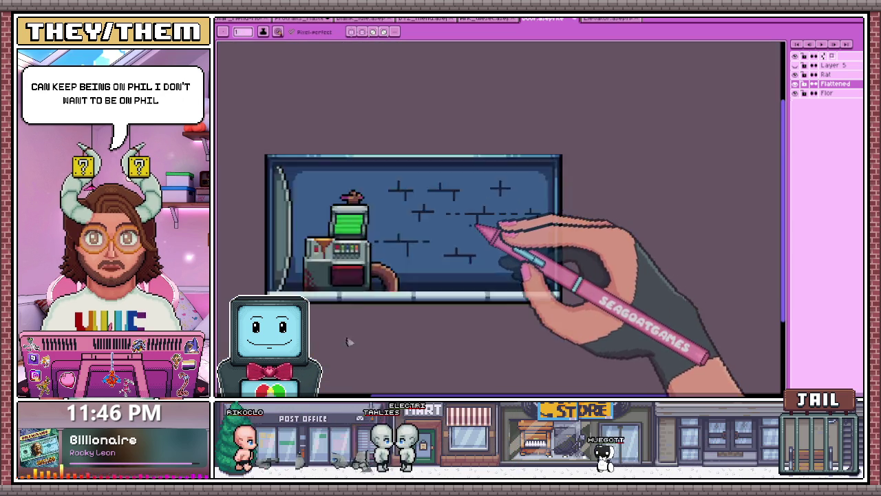
pyautogui.scroll(-1, 475, 247)
pyautogui.scroll(1, 461, 258)
pyautogui.scroll(1, 461, 258)
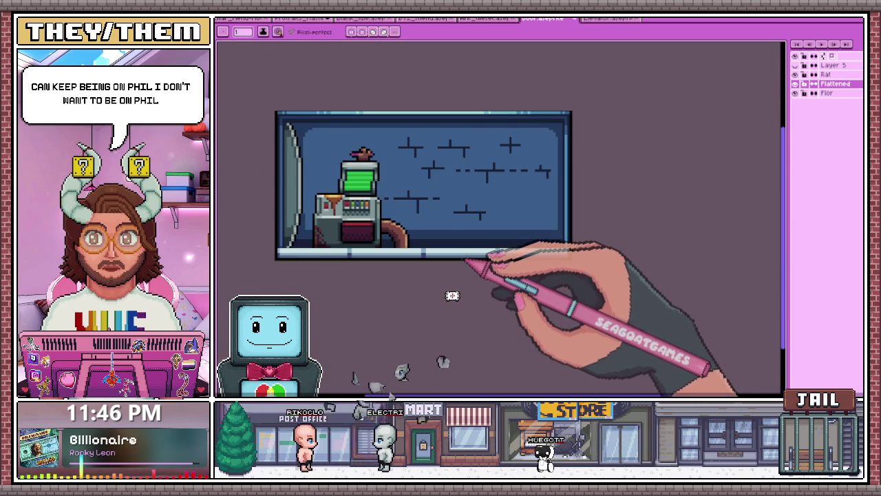
pyautogui.scroll(2, 446, 219)
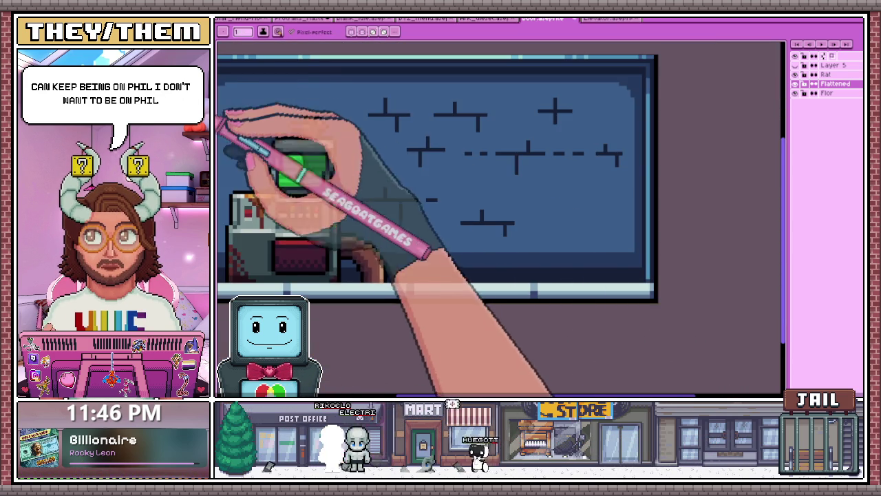
pyautogui.scroll(1, 433, 221)
pyautogui.scroll(-1, 544, 227)
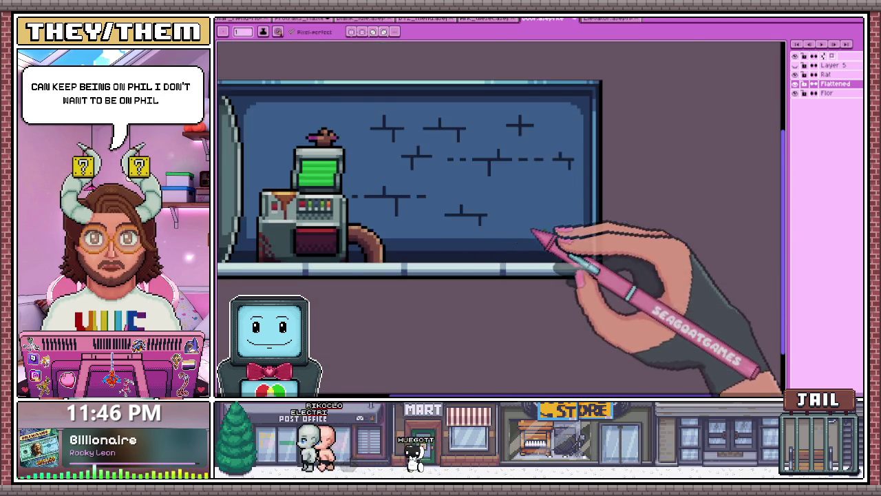
pyautogui.scroll(1, 472, 200)
pyautogui.scroll(2, 472, 200)
pyautogui.scroll(1, 472, 153)
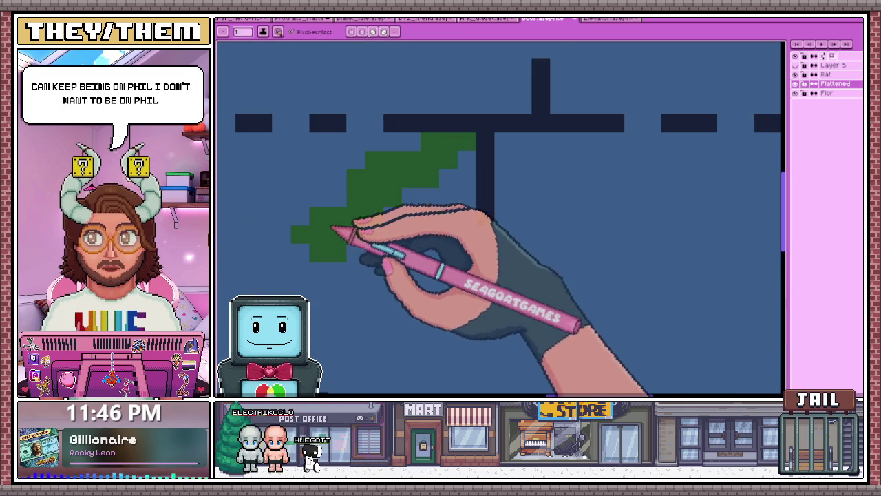
pyautogui.scroll(-3, 315, 246)
pyautogui.scroll(1, 313, 227)
pyautogui.scroll(1, 313, 227)
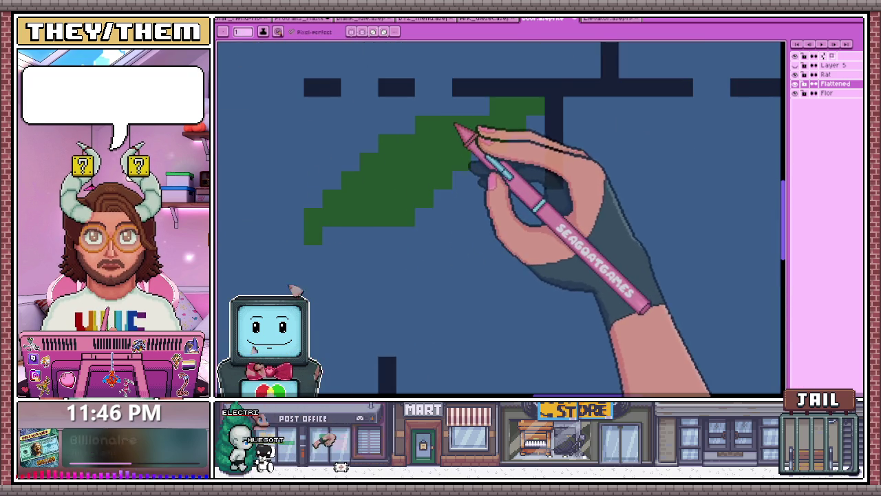
pyautogui.scroll(-2, 441, 128)
pyautogui.scroll(-2, 472, 142)
pyautogui.scroll(-1, 488, 232)
pyautogui.scroll(2, 488, 232)
pyautogui.scroll(1, 481, 211)
pyautogui.hotkey('ctrl', 'z')
pyautogui.scroll(-1, 467, 196)
pyautogui.scroll(-1, 453, 202)
pyautogui.scroll(1, 412, 246)
pyautogui.scroll(1, 374, 222)
# Sample the dark navy crack colour, try flooding the wall with it, and undo the fill.
pyautogui.press('i')
pyautogui.click(402, 182)
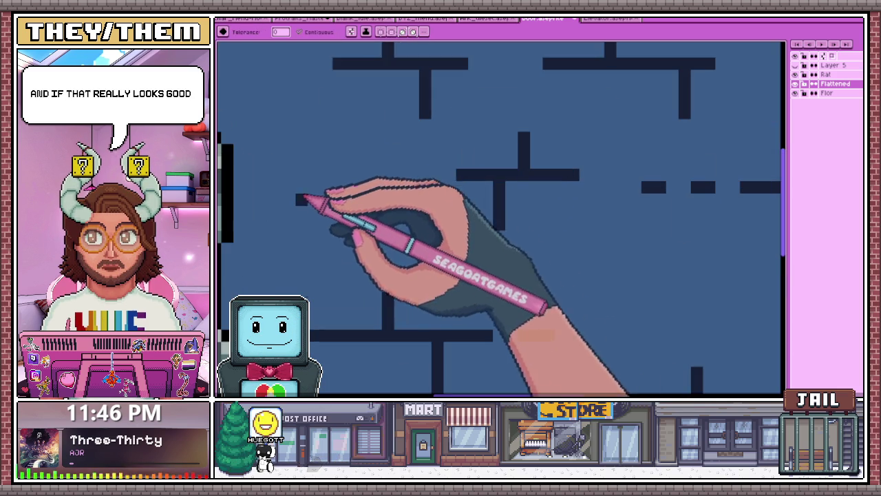
pyautogui.press('g')
pyautogui.click(406, 183)
pyautogui.hotkey('ctrl', 'z')
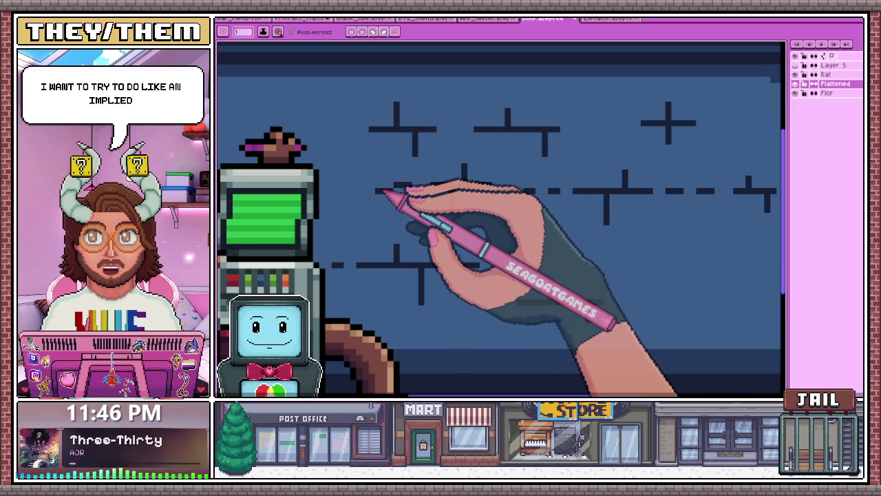
pyautogui.scroll(1, 375, 178)
pyautogui.scroll(-2, 384, 193)
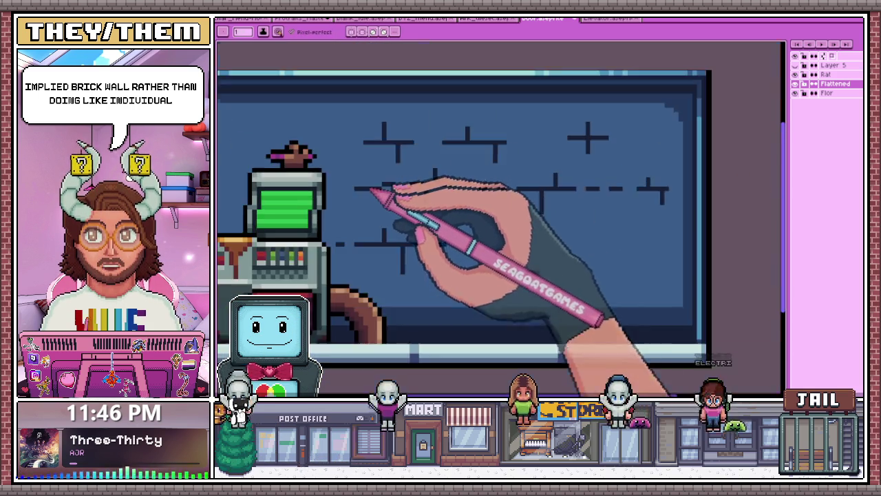
pyautogui.scroll(-1, 392, 201)
pyautogui.scroll(-2, 403, 214)
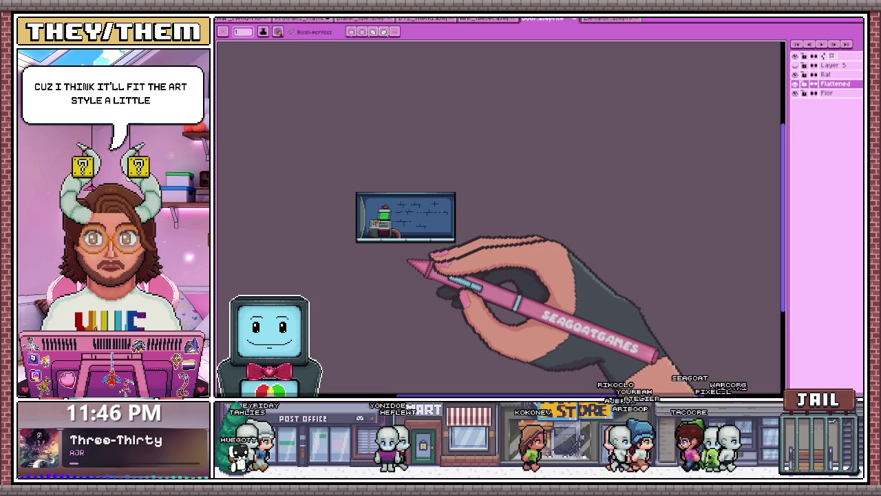
pyautogui.scroll(2, 410, 212)
pyautogui.scroll(1, 423, 230)
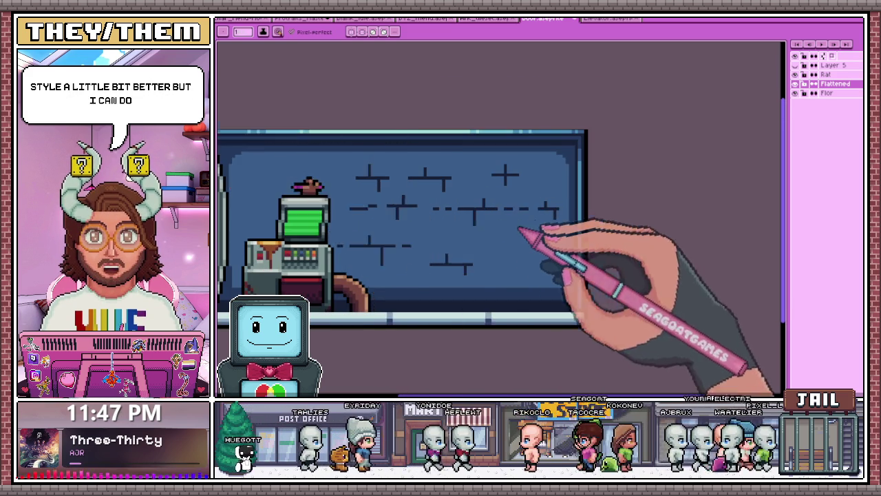
pyautogui.scroll(3, 485, 213)
pyautogui.moveTo(453, 204)
pyautogui.mouseDown()
pyautogui.moveTo(453, 231)
pyautogui.moveTo(556, 213)
pyautogui.moveTo(570, 226)
pyautogui.moveTo(547, 241)
pyautogui.moveTo(488, 241)
pyautogui.moveTo(576, 230)
pyautogui.moveTo(545, 220)
pyautogui.moveTo(613, 229)
pyautogui.moveTo(565, 251)
pyautogui.moveTo(633, 249)
pyautogui.moveTo(643, 231)
pyautogui.moveTo(616, 239)
pyautogui.mouseUp()
pyautogui.scroll(-2, 614, 239)
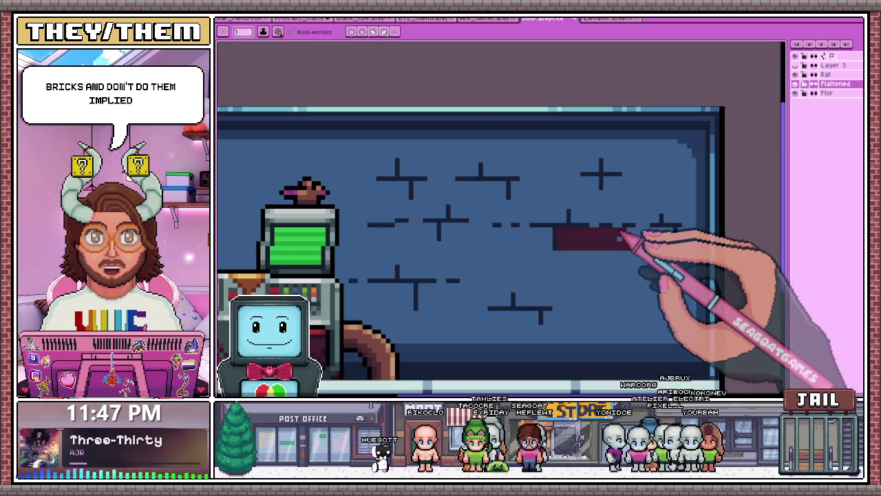
pyautogui.scroll(-1, 630, 244)
pyautogui.scroll(-1, 521, 244)
pyautogui.scroll(1, 547, 261)
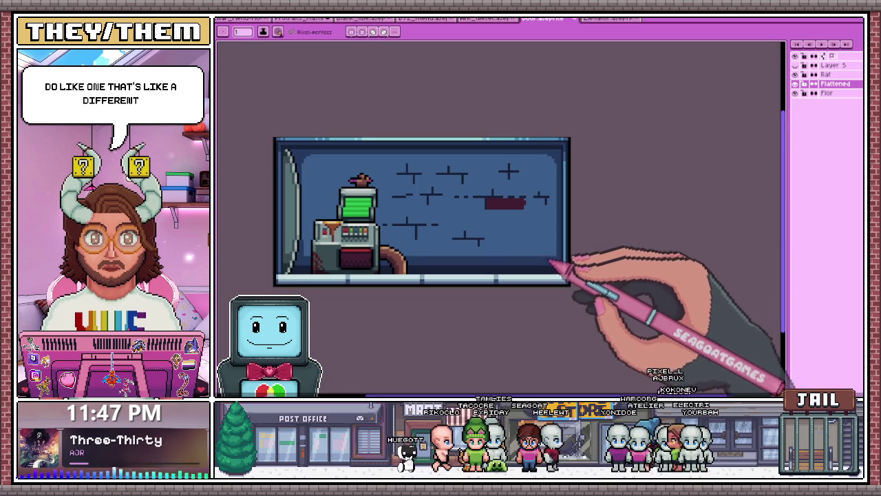
pyautogui.scroll(1, 548, 256)
pyautogui.scroll(1, 557, 241)
pyautogui.scroll(1, 482, 197)
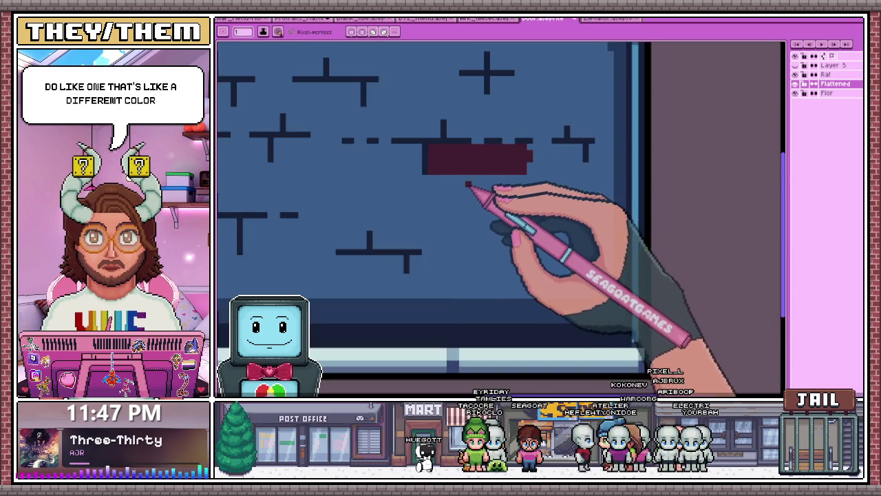
pyautogui.scroll(2, 461, 196)
pyautogui.press('i')
pyautogui.scroll(-2, 464, 180)
pyautogui.scroll(-1, 451, 184)
pyautogui.scroll(3, 420, 176)
pyautogui.scroll(-1, 408, 164)
pyautogui.scroll(1, 318, 173)
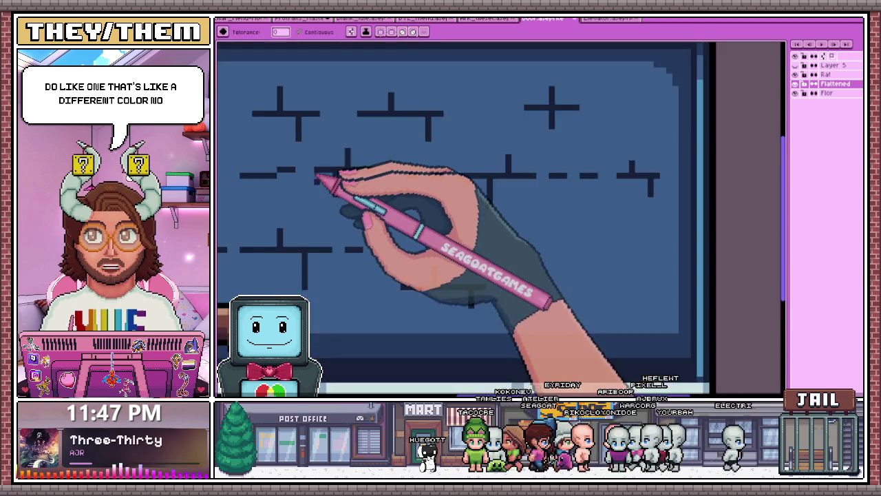
pyautogui.scroll(-1, 295, 193)
pyautogui.scroll(-4, 365, 213)
pyautogui.scroll(3, 447, 234)
pyautogui.scroll(2, 457, 239)
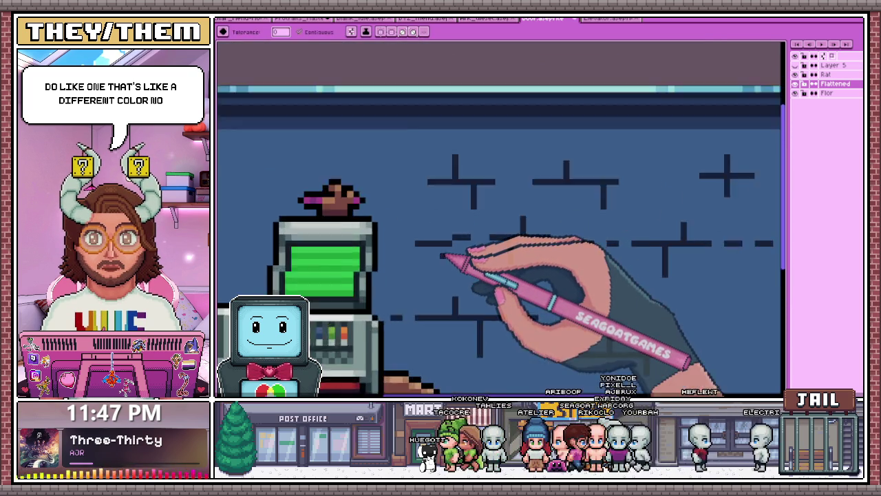
pyautogui.scroll(1, 440, 249)
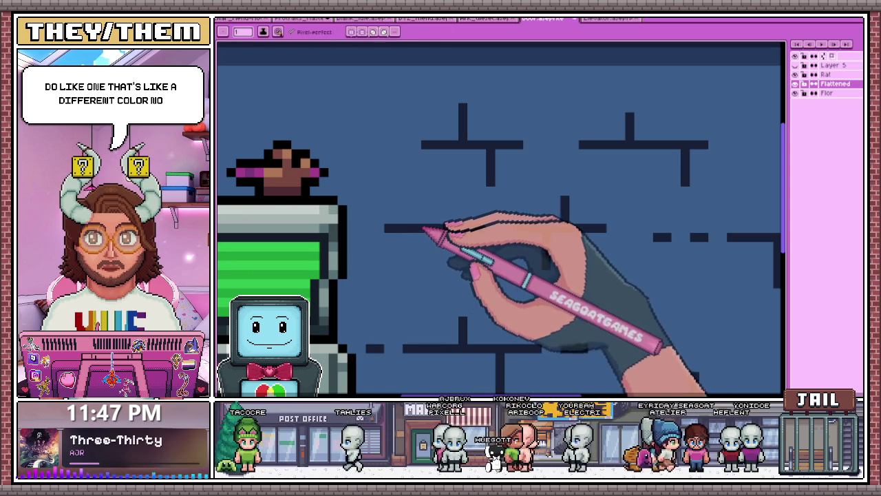
pyautogui.scroll(-2, 458, 239)
pyautogui.scroll(-2, 480, 252)
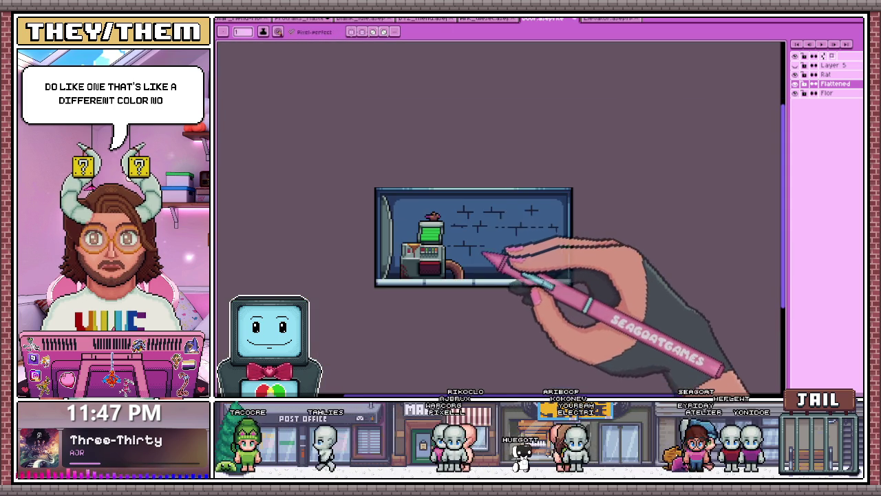
pyautogui.scroll(2, 535, 265)
pyautogui.scroll(2, 515, 255)
pyautogui.scroll(-3, 577, 213)
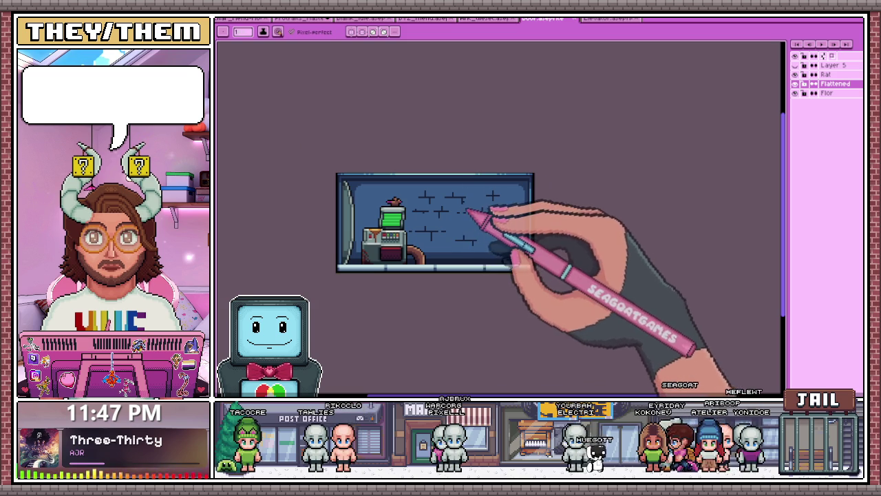
pyautogui.scroll(2, 466, 211)
pyautogui.scroll(1, 482, 210)
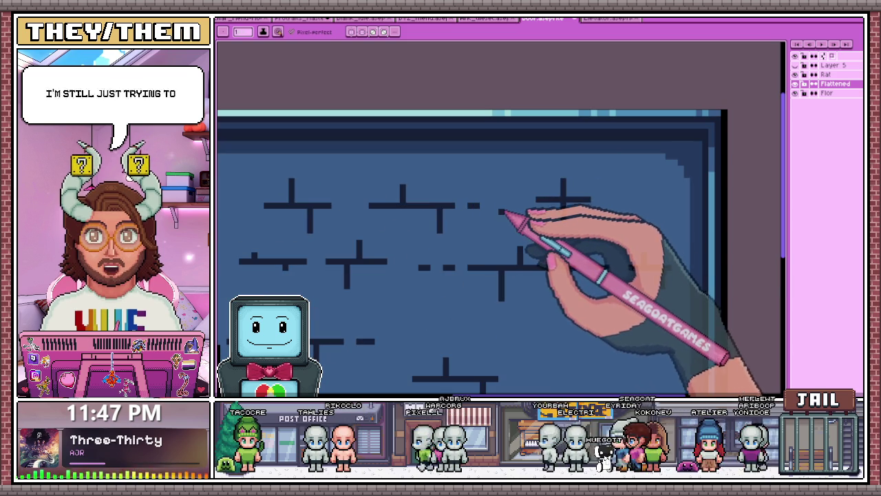
pyautogui.scroll(-2, 379, 291)
pyautogui.scroll(-2, 456, 271)
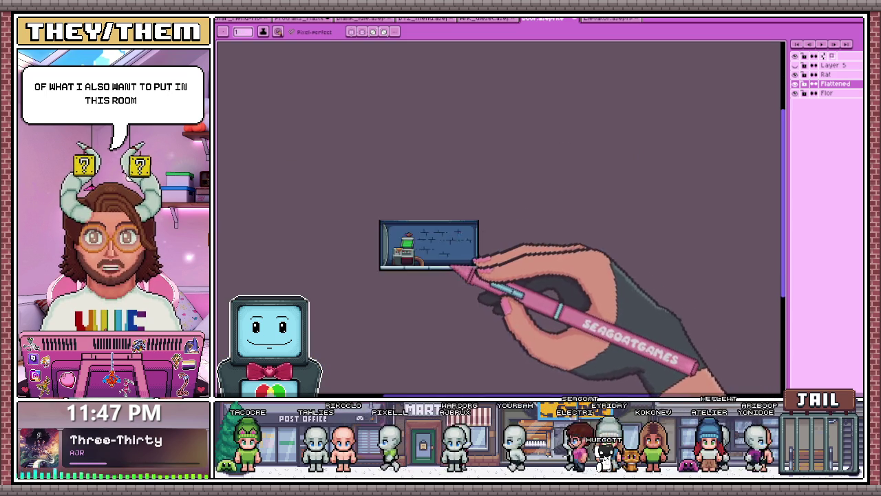
pyautogui.scroll(1, 347, 210)
pyautogui.scroll(2, 337, 207)
pyautogui.scroll(1, 348, 227)
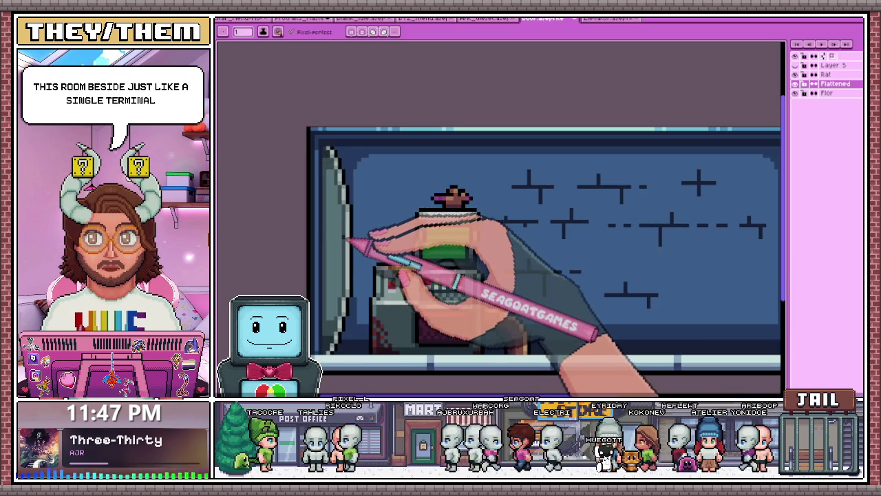
pyautogui.scroll(-2, 354, 268)
pyautogui.scroll(-1, 351, 291)
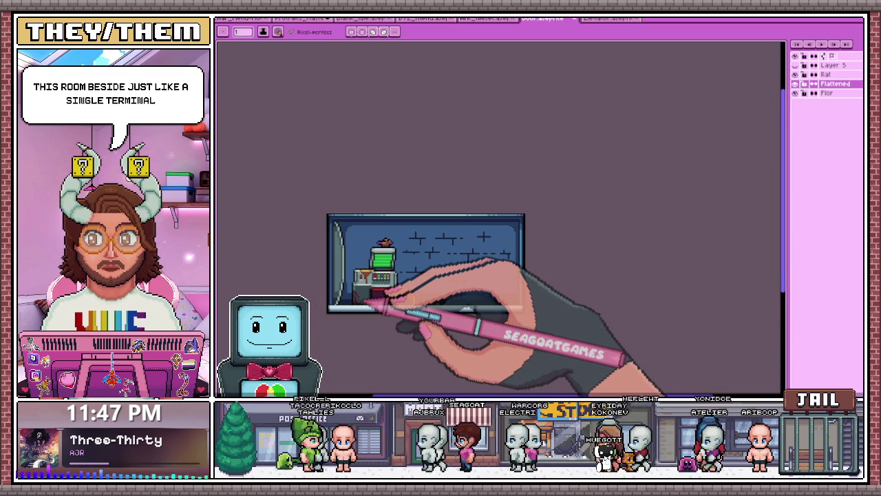